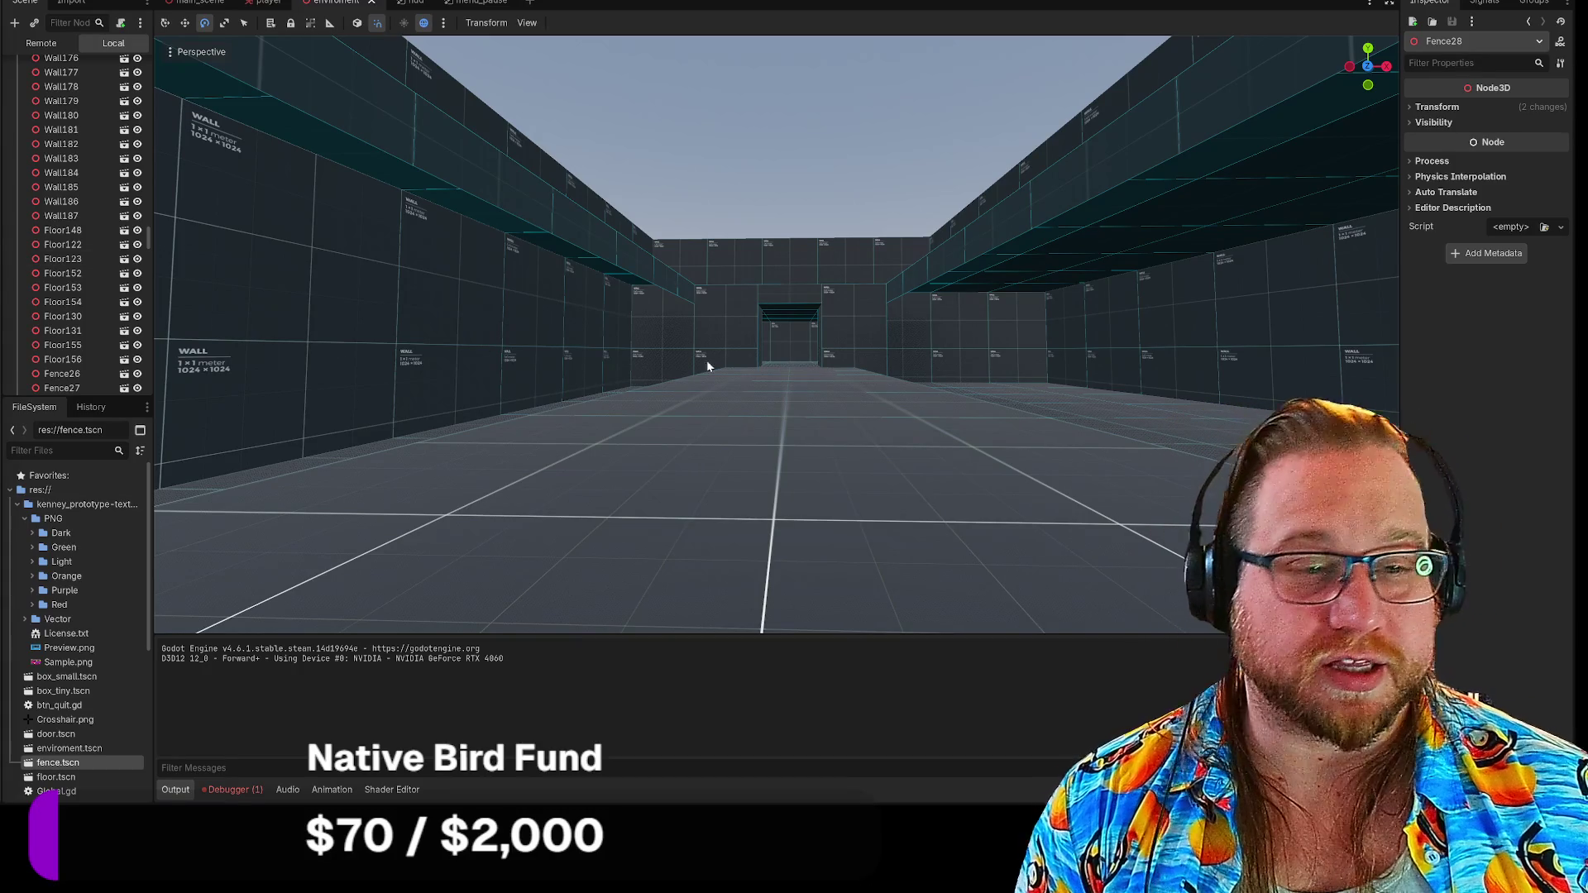
Fly down the corridor in freelook and select the Fence27 blocker at its entrance
click(754, 342)
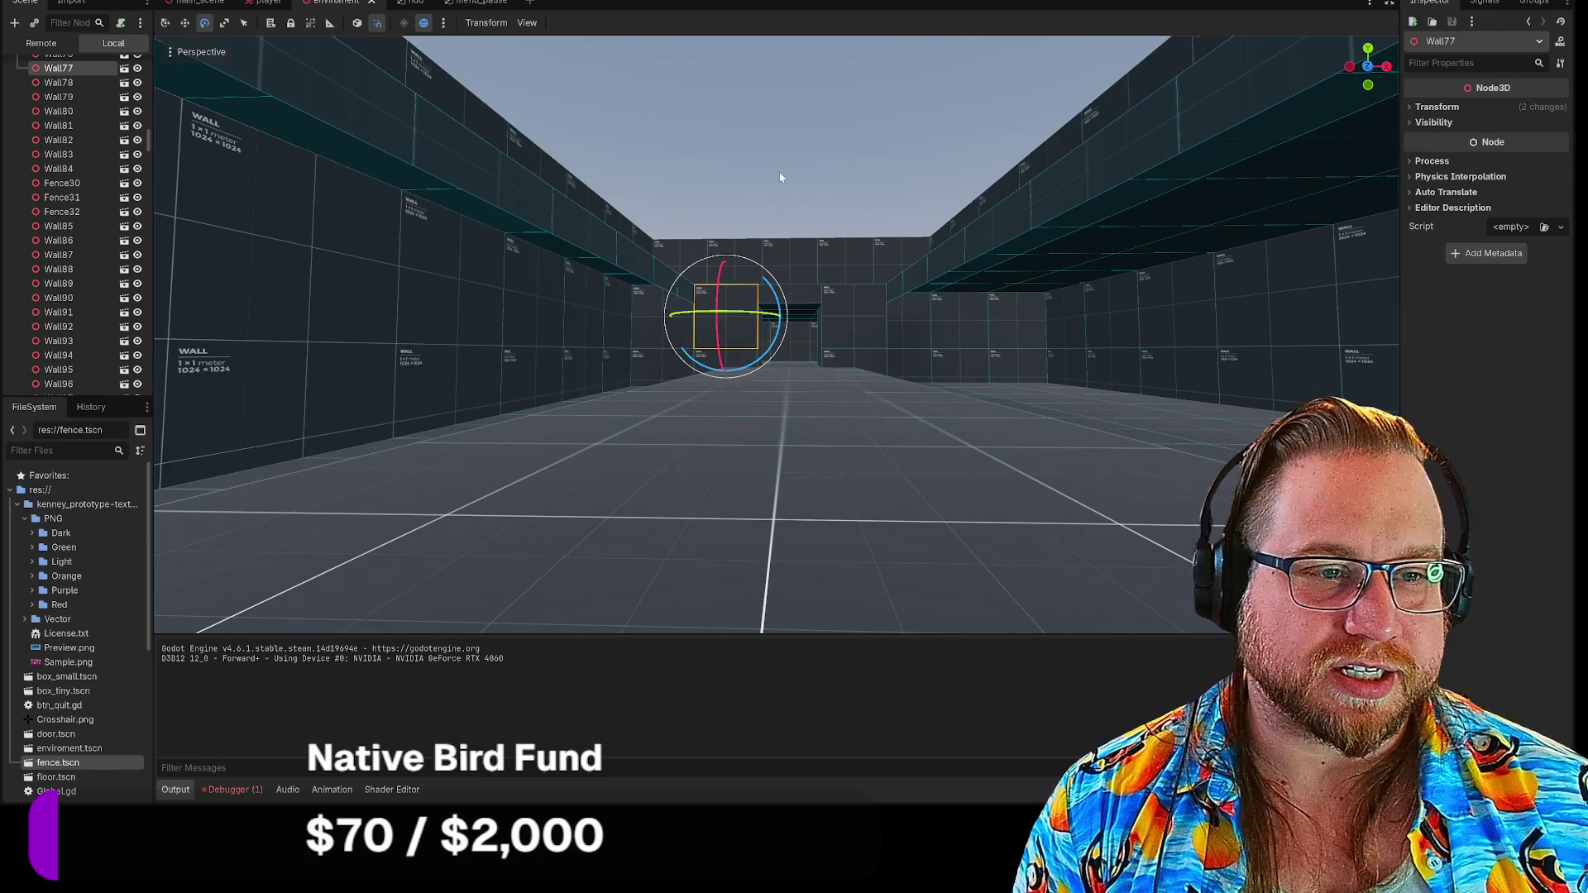
click(778, 206)
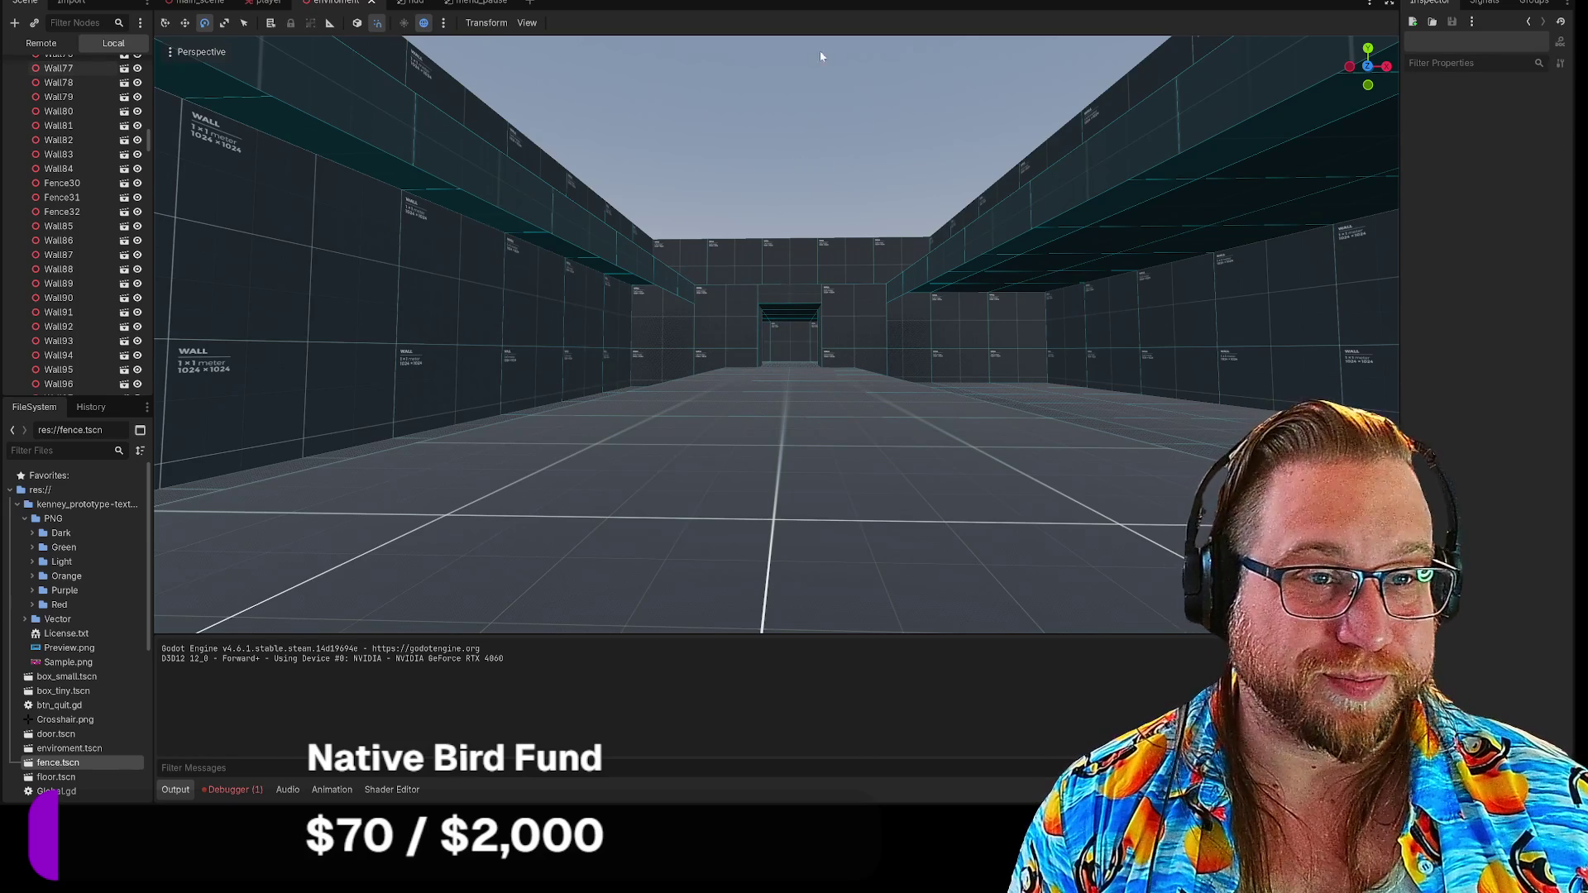
key(w)
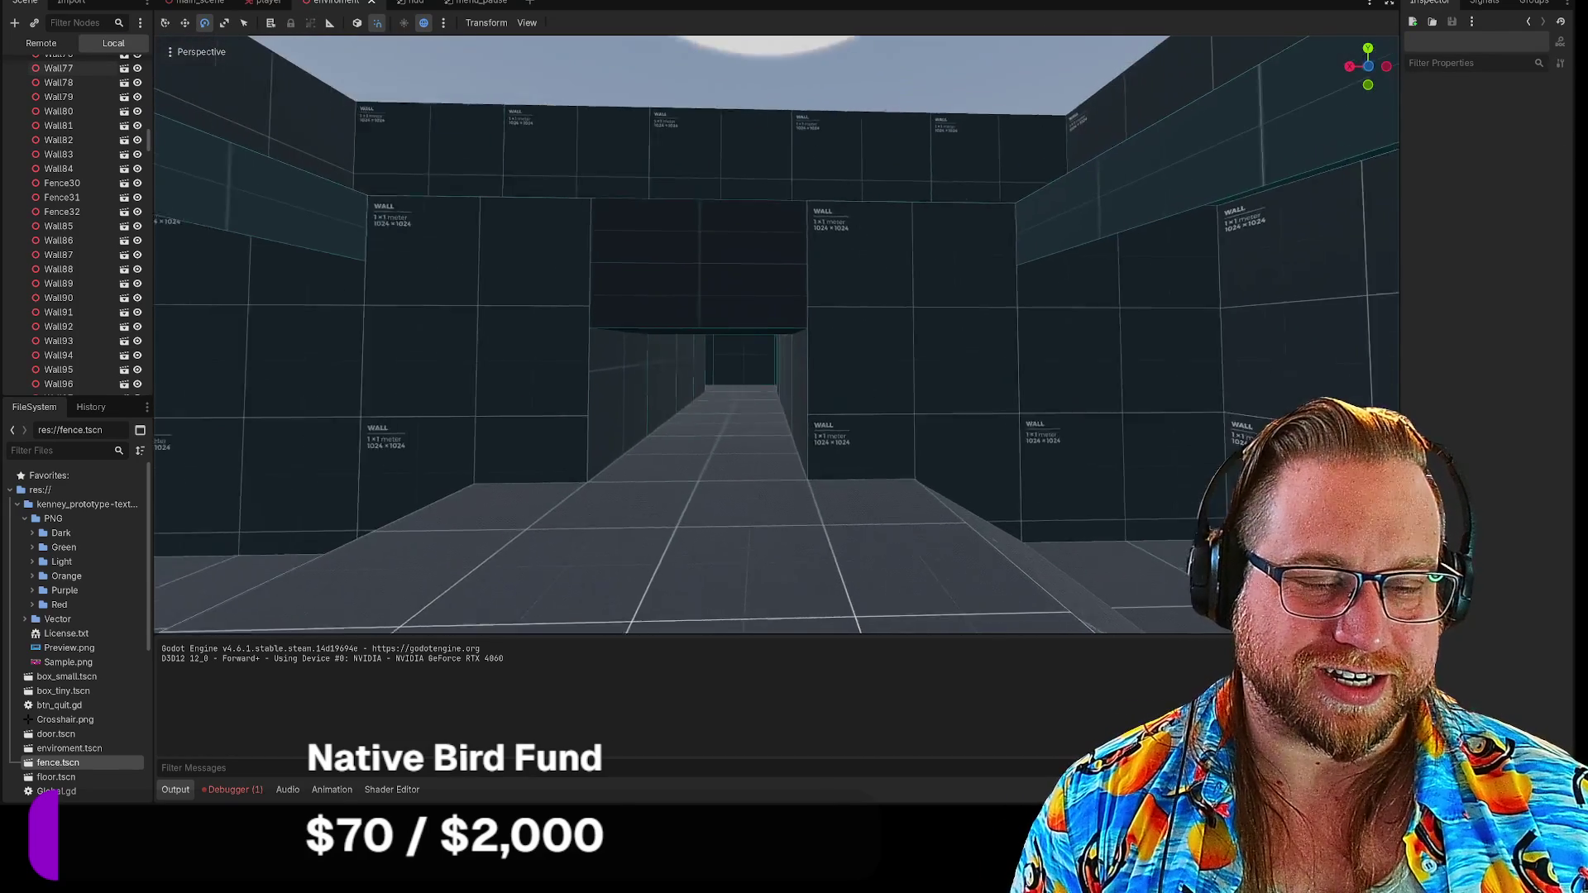
key(w)
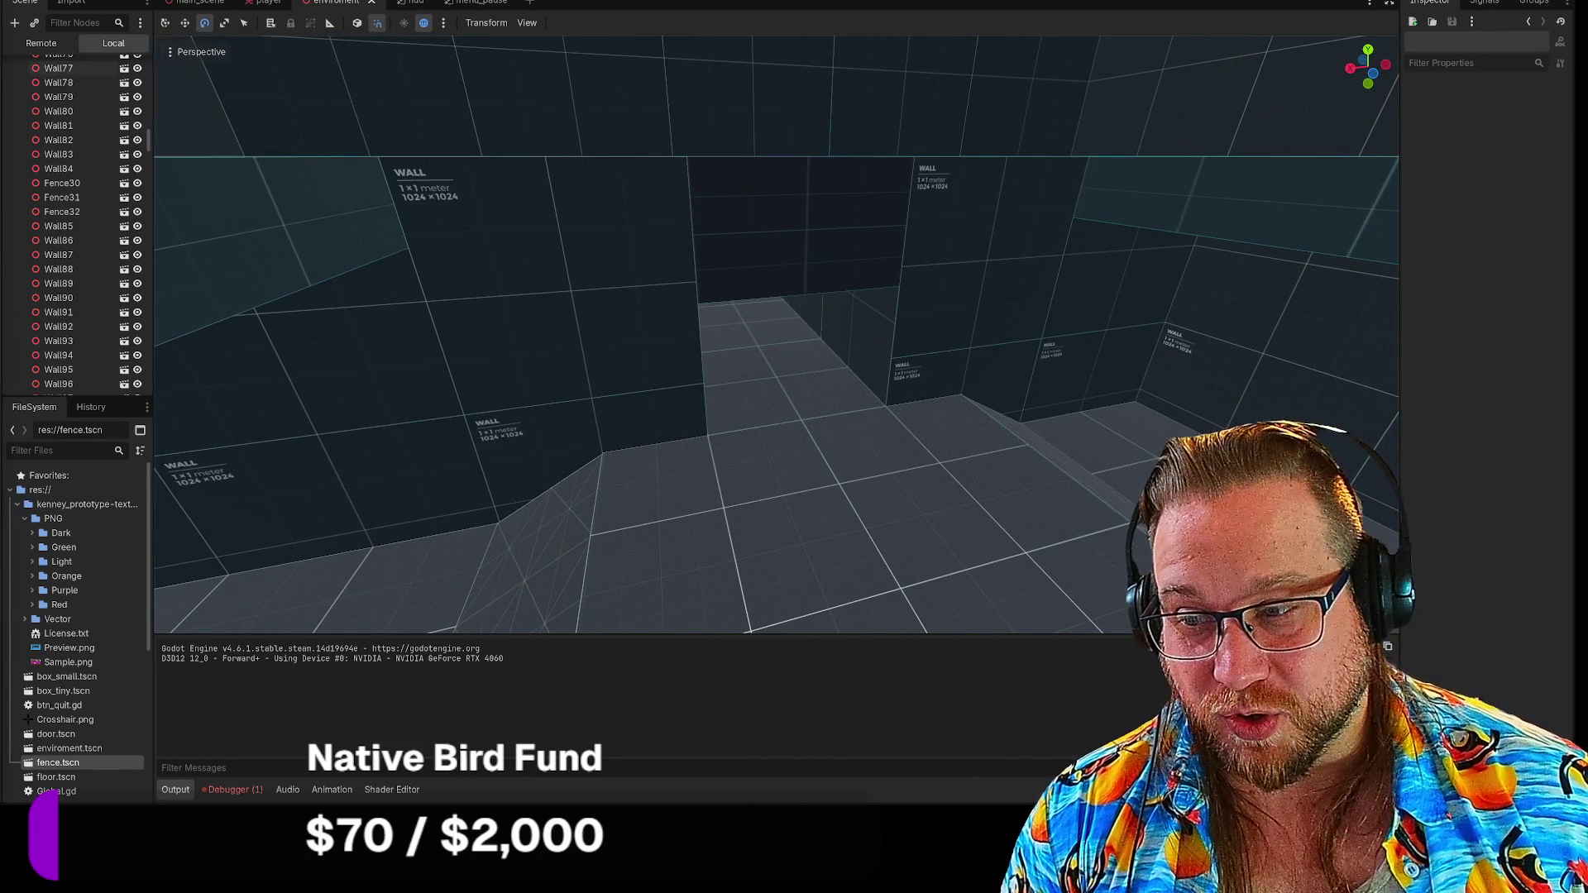
key(w)
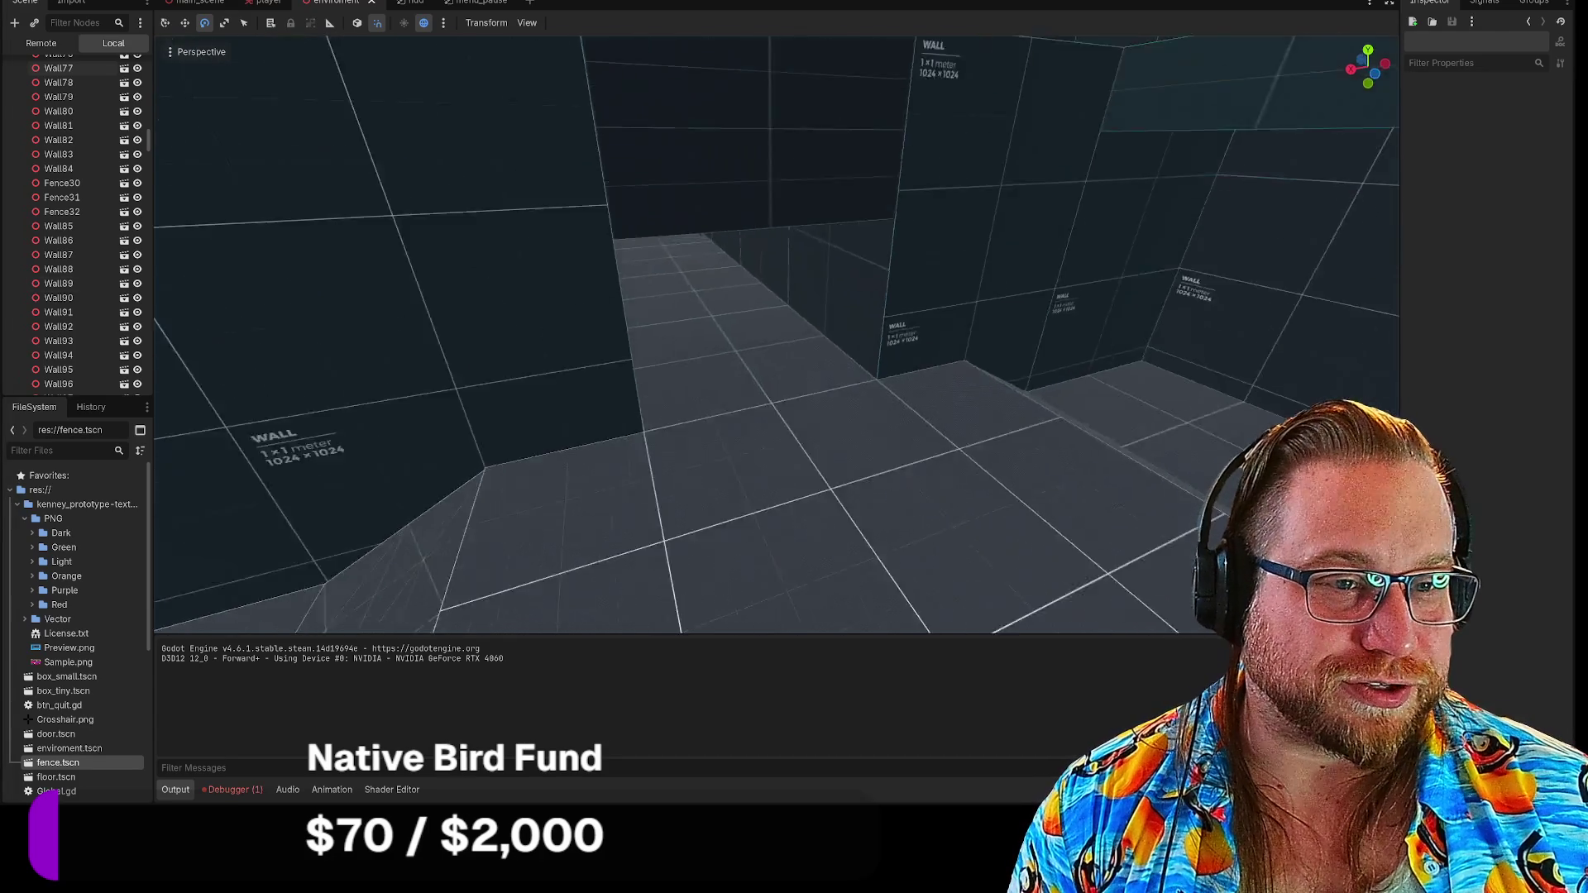
click(645, 315)
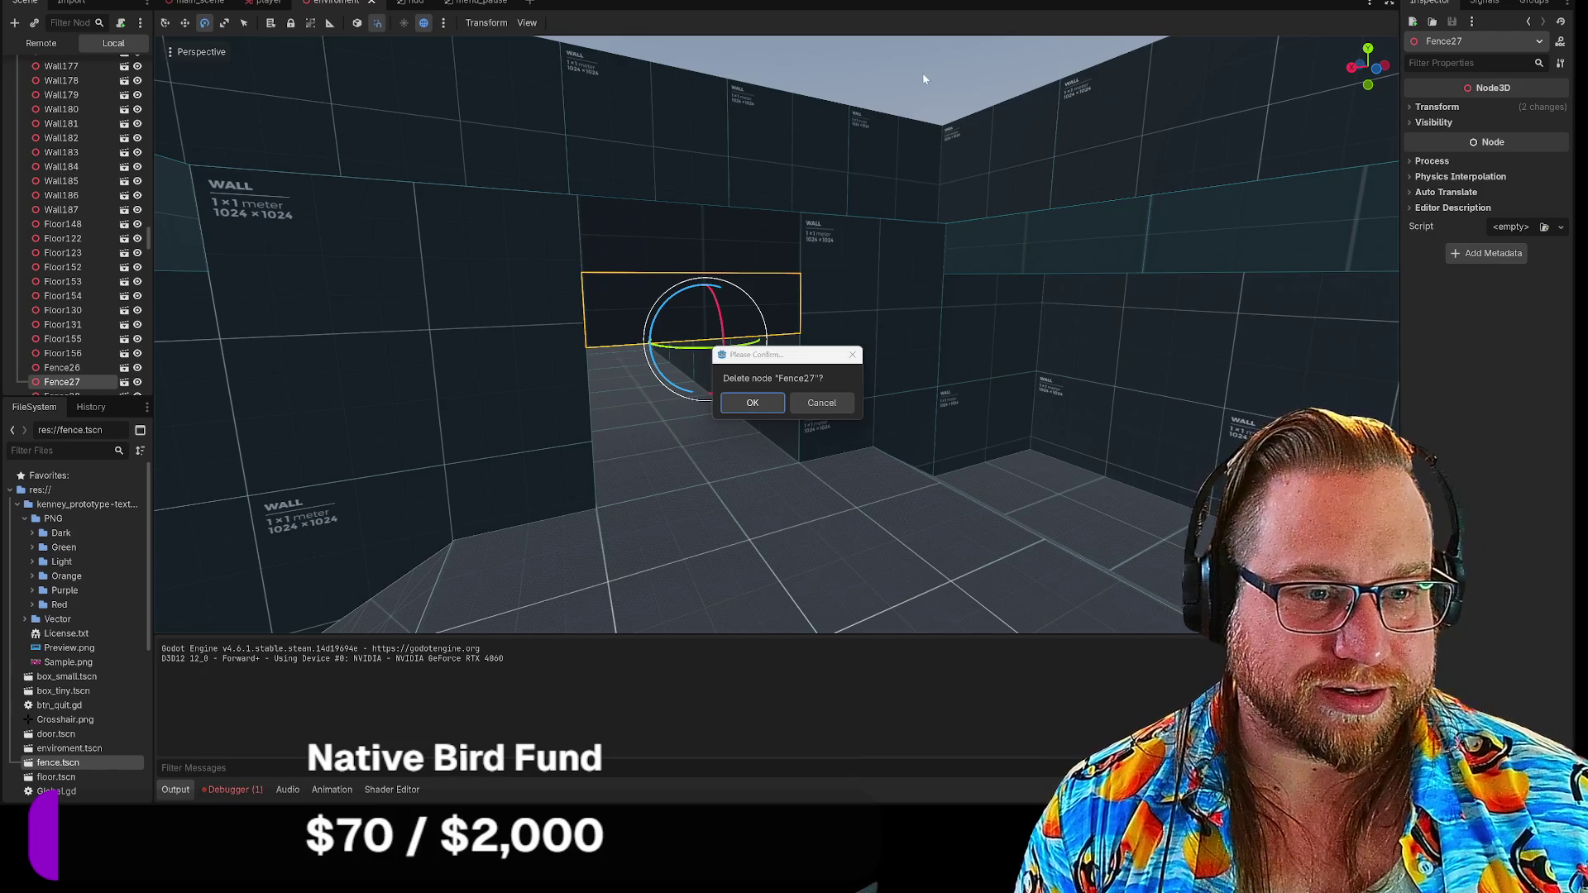
click(820, 403)
click(902, 78)
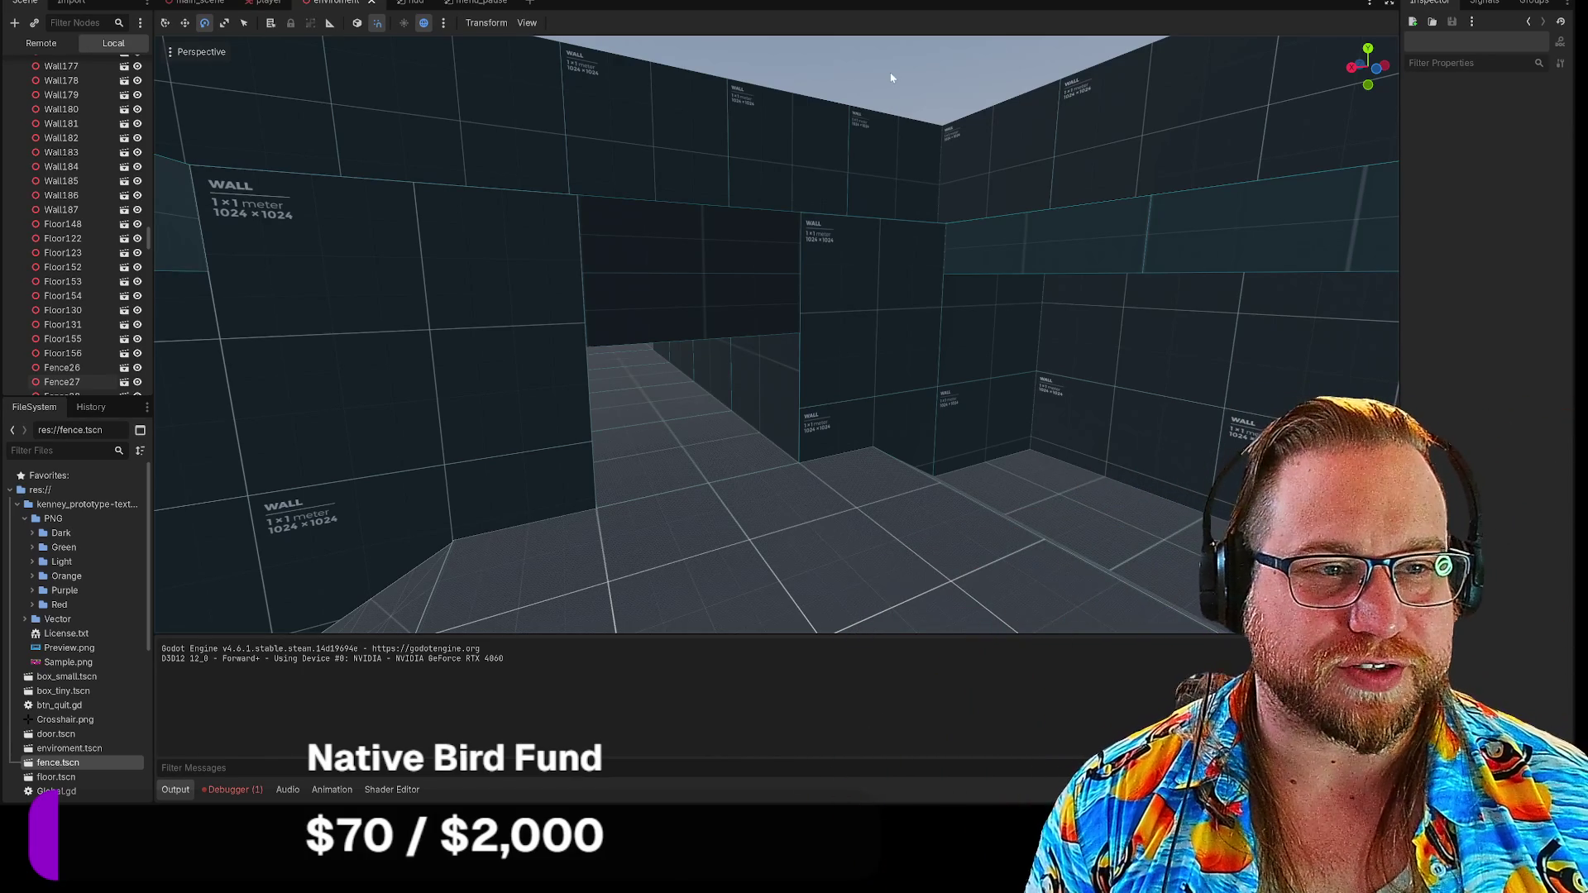
drag(891, 77, 895, 75)
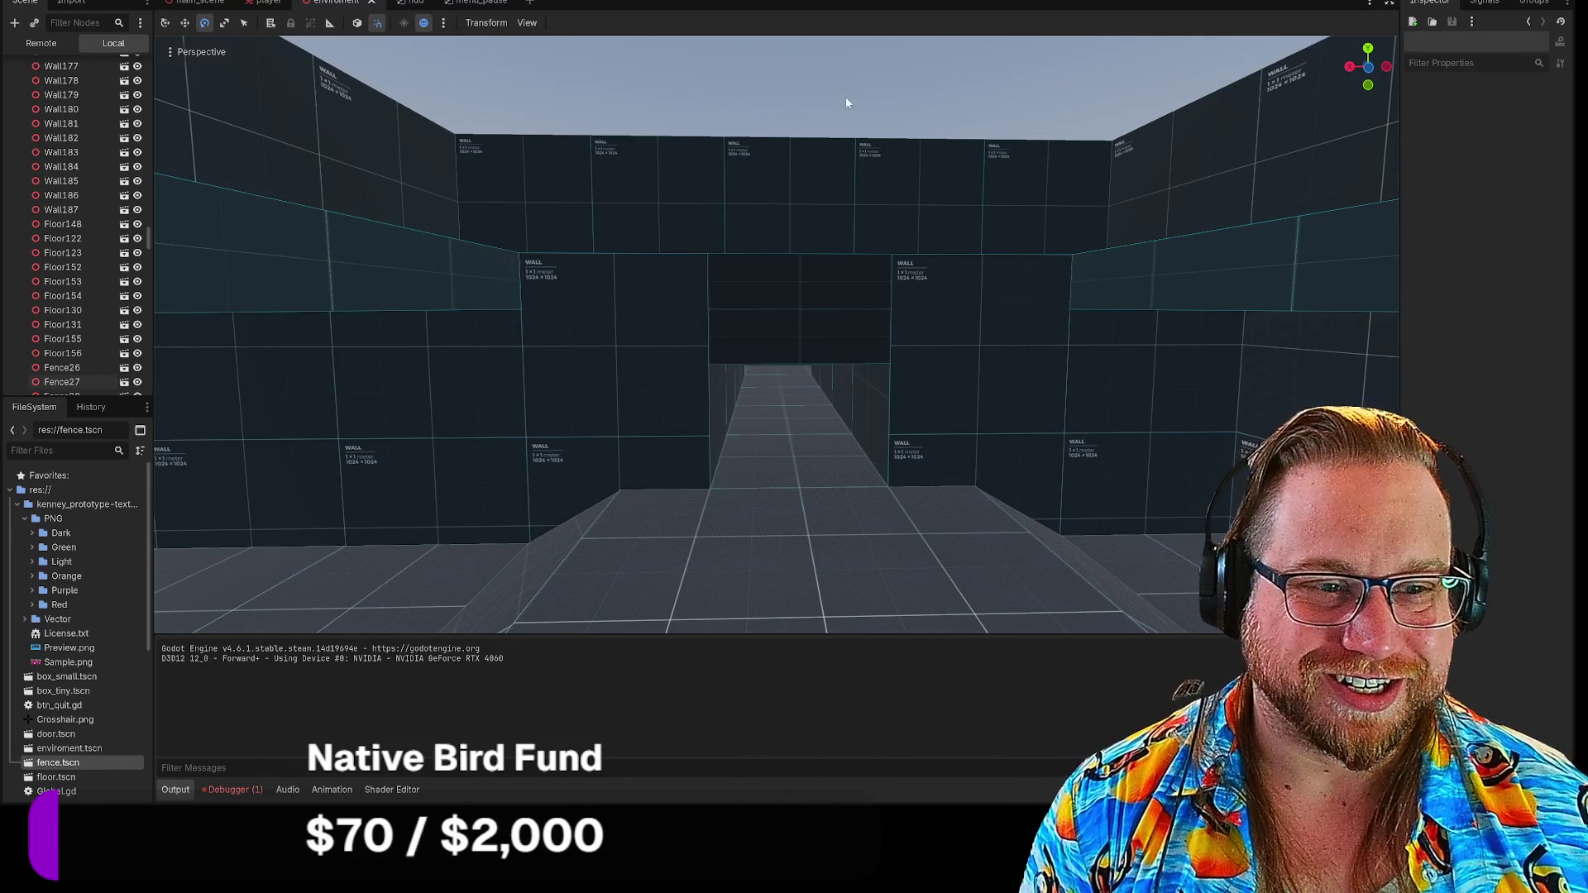
drag(849, 126, 848, 125)
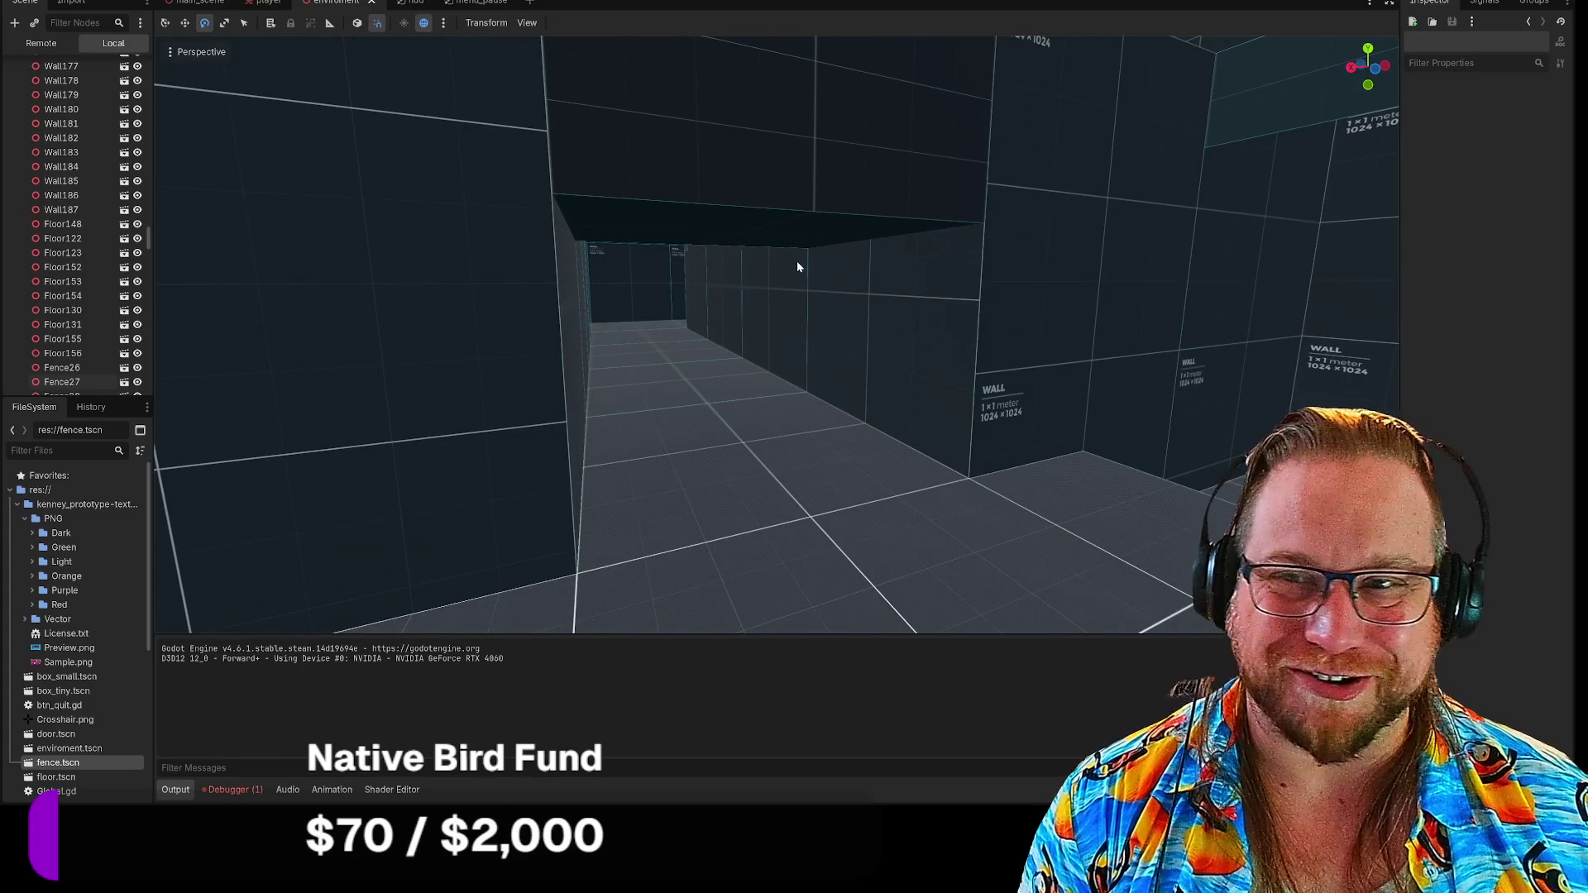
drag(796, 288, 792, 274)
click(753, 274)
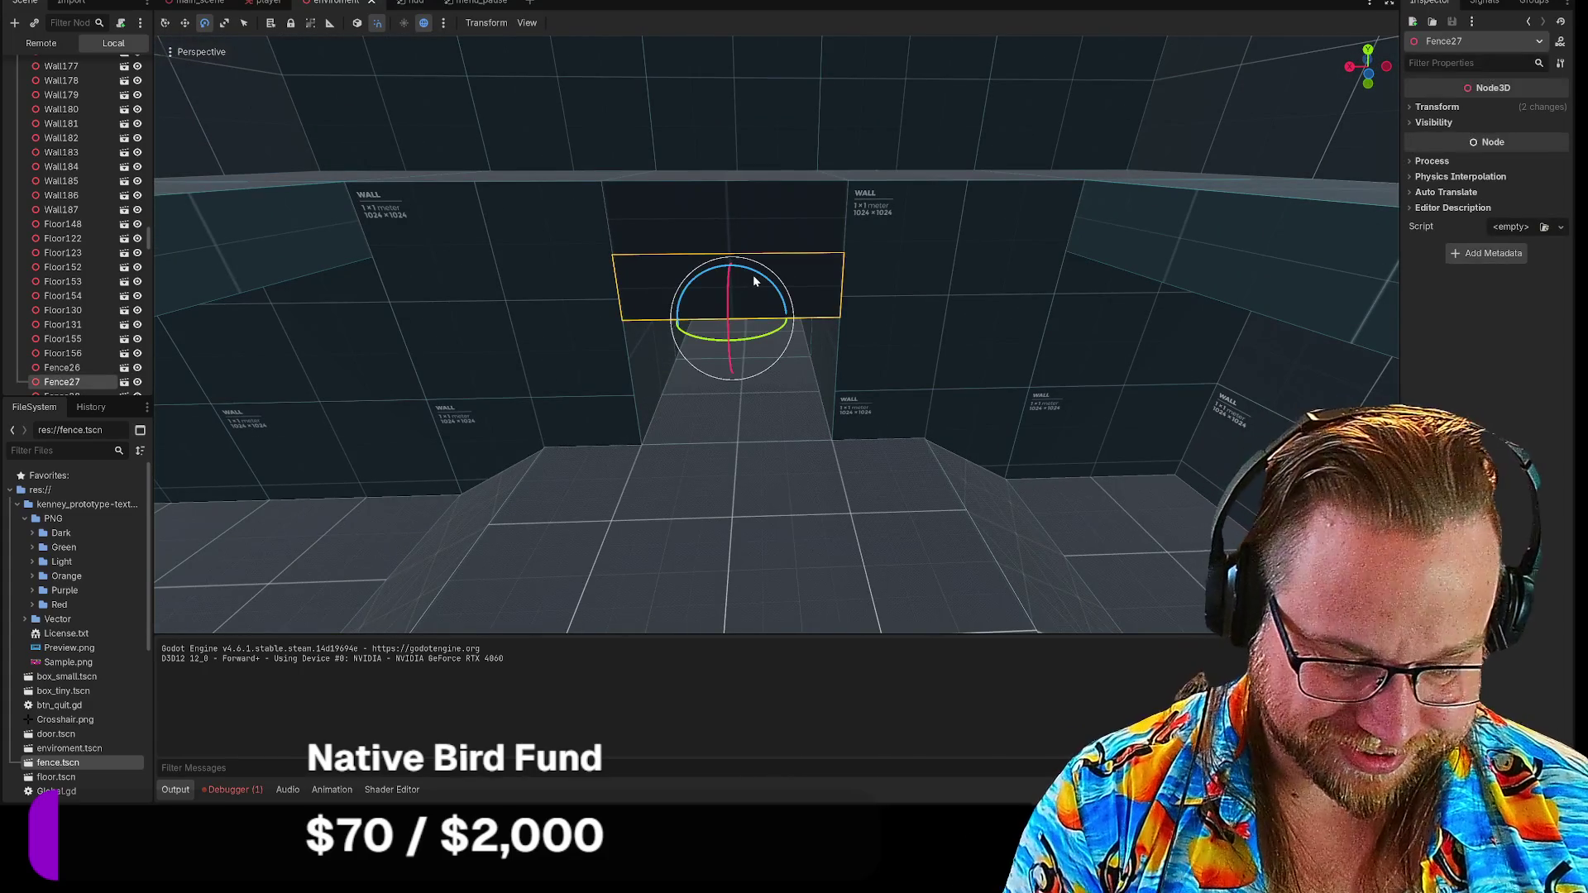
key(Delete)
click(752, 402)
click(743, 231)
key(Delete)
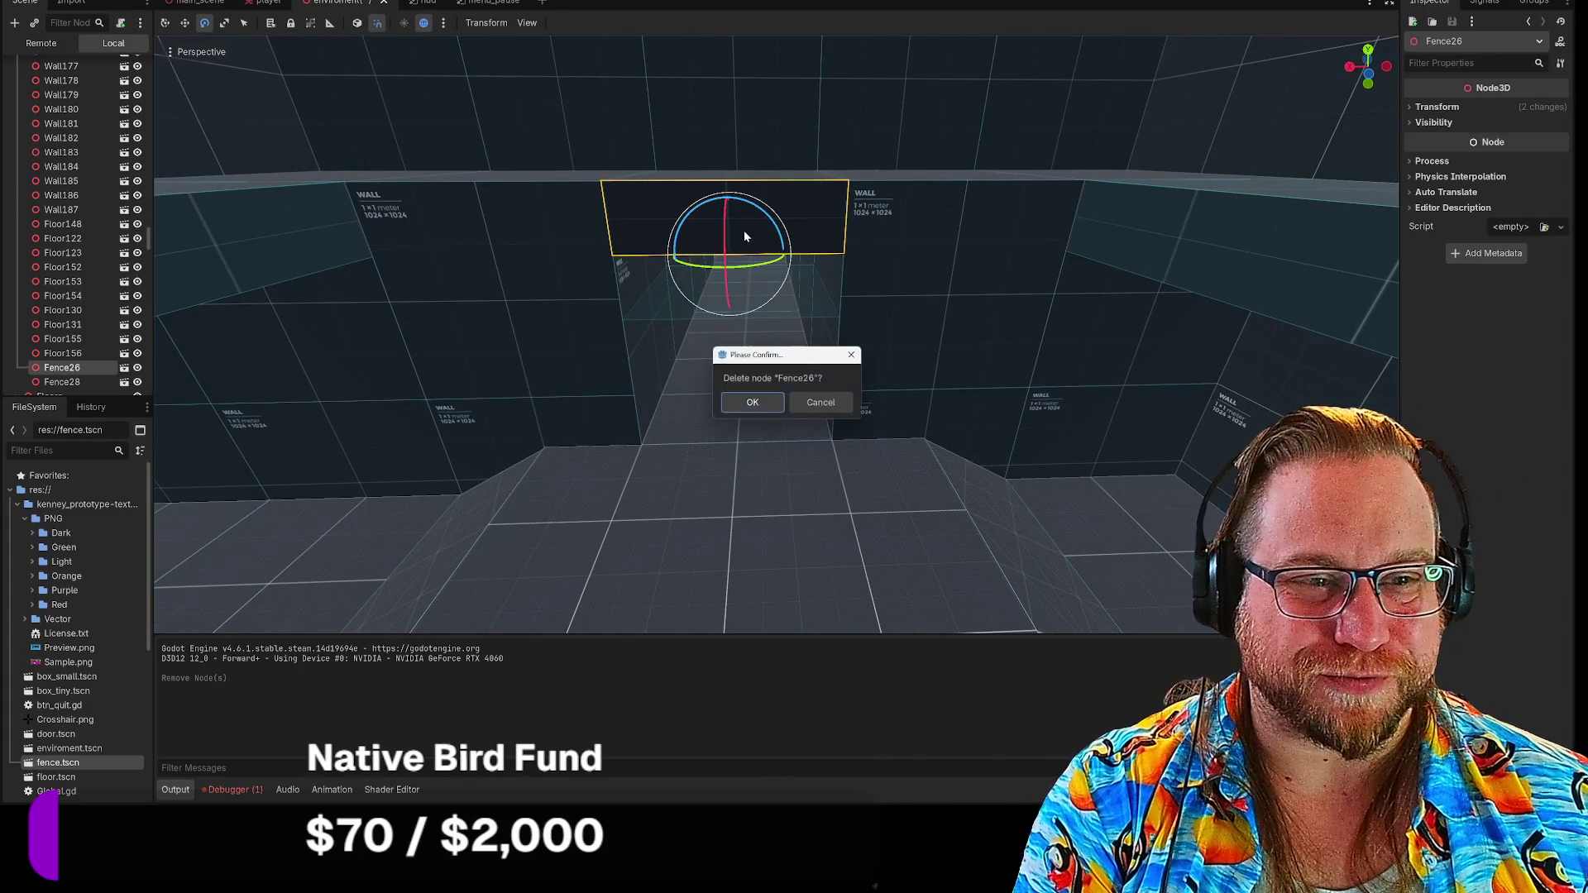
click(764, 406)
click(909, 260)
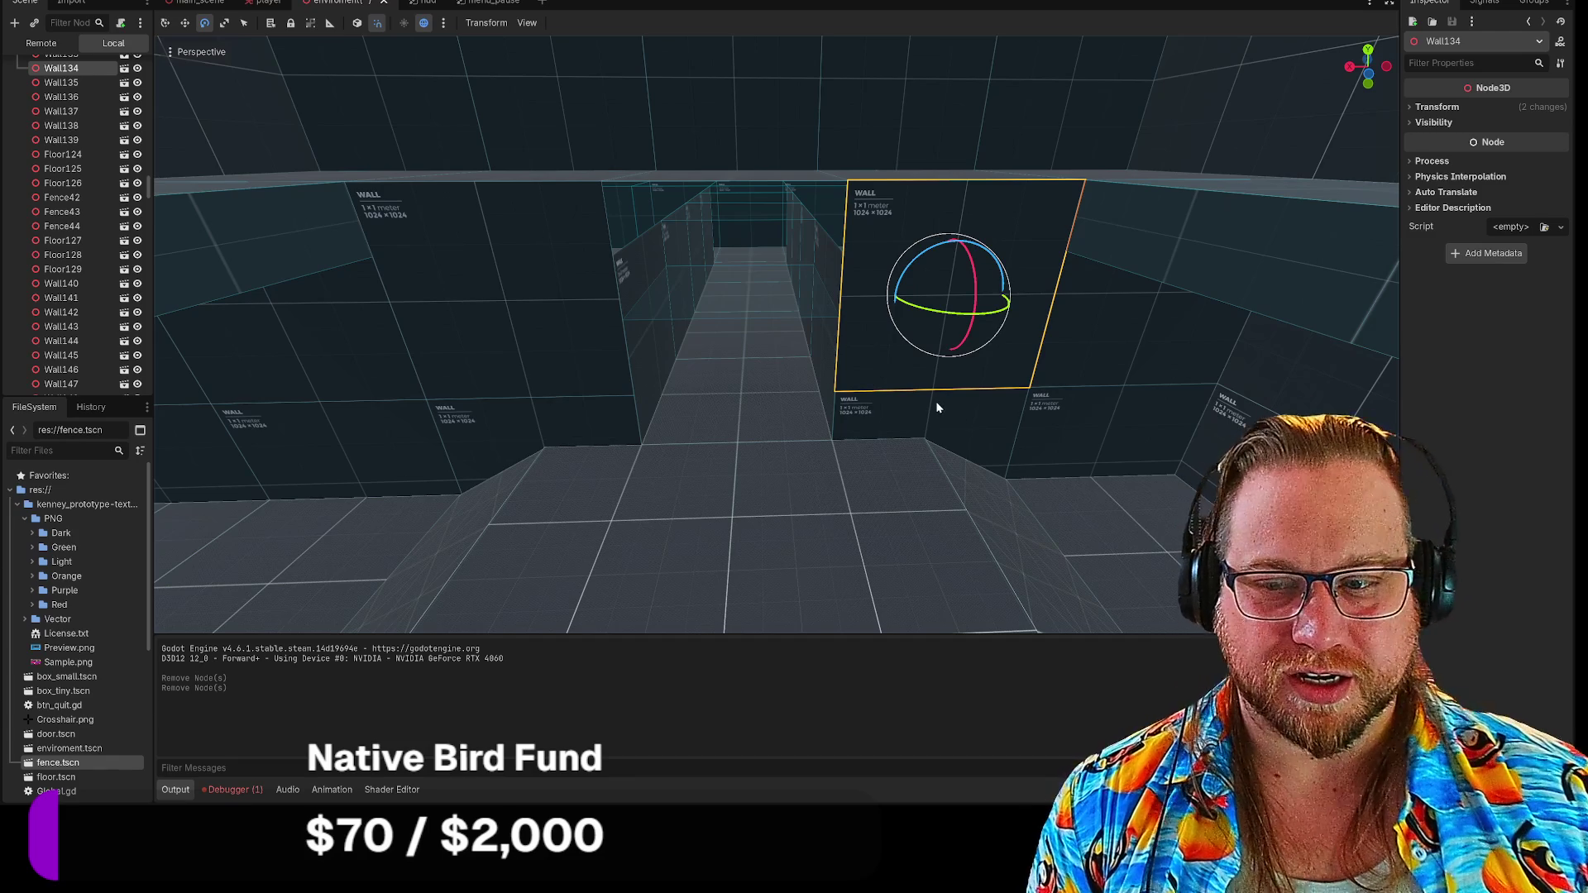
key(ctrl+z)
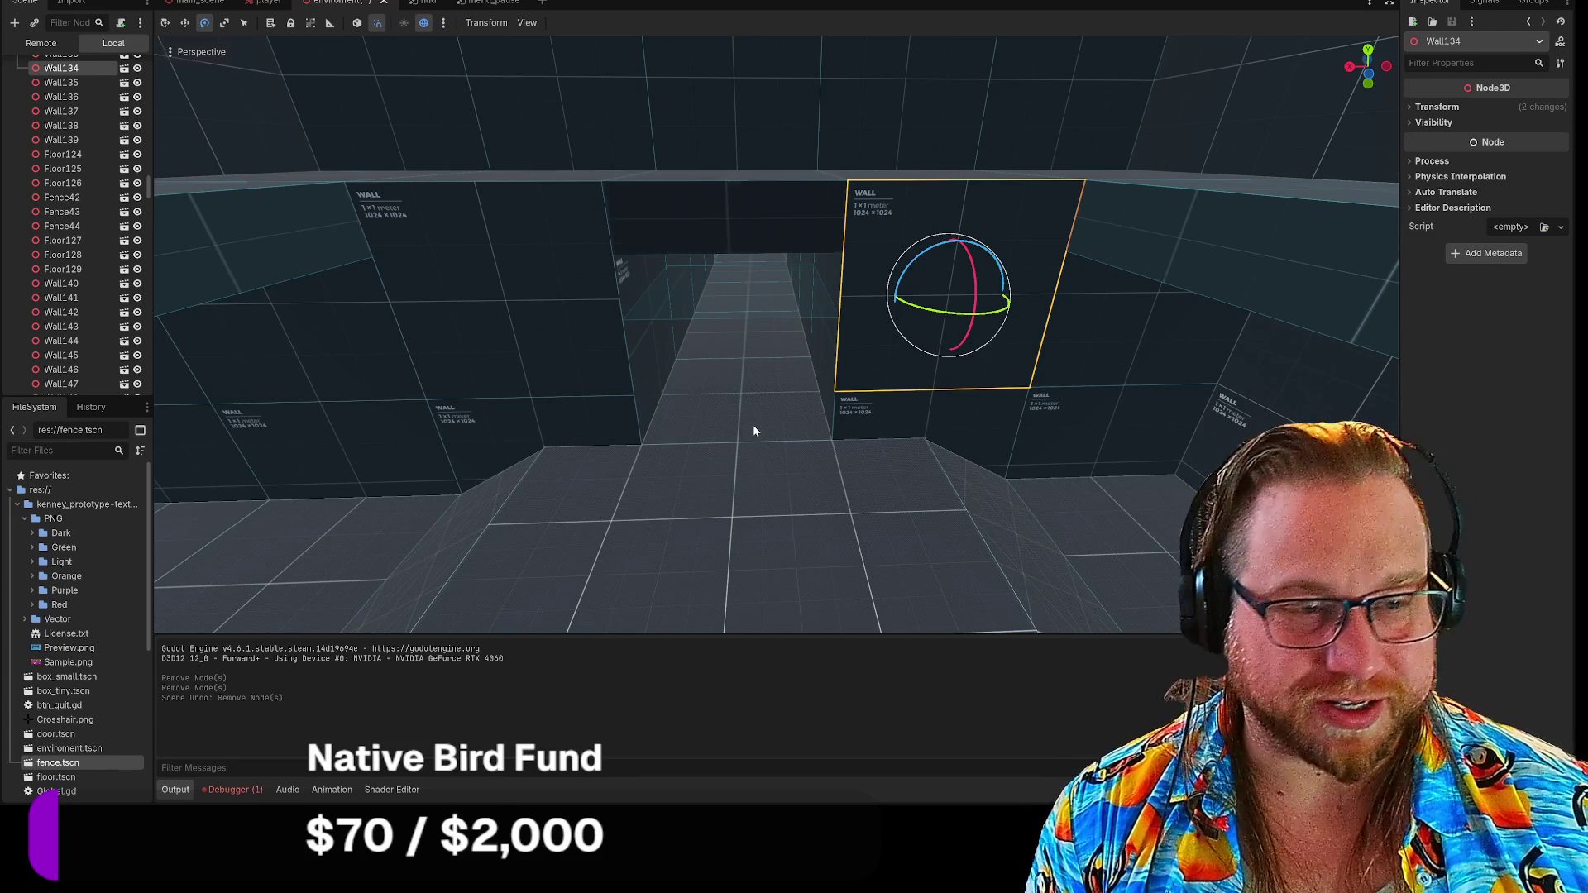
key(ctrl+z)
click(753, 426)
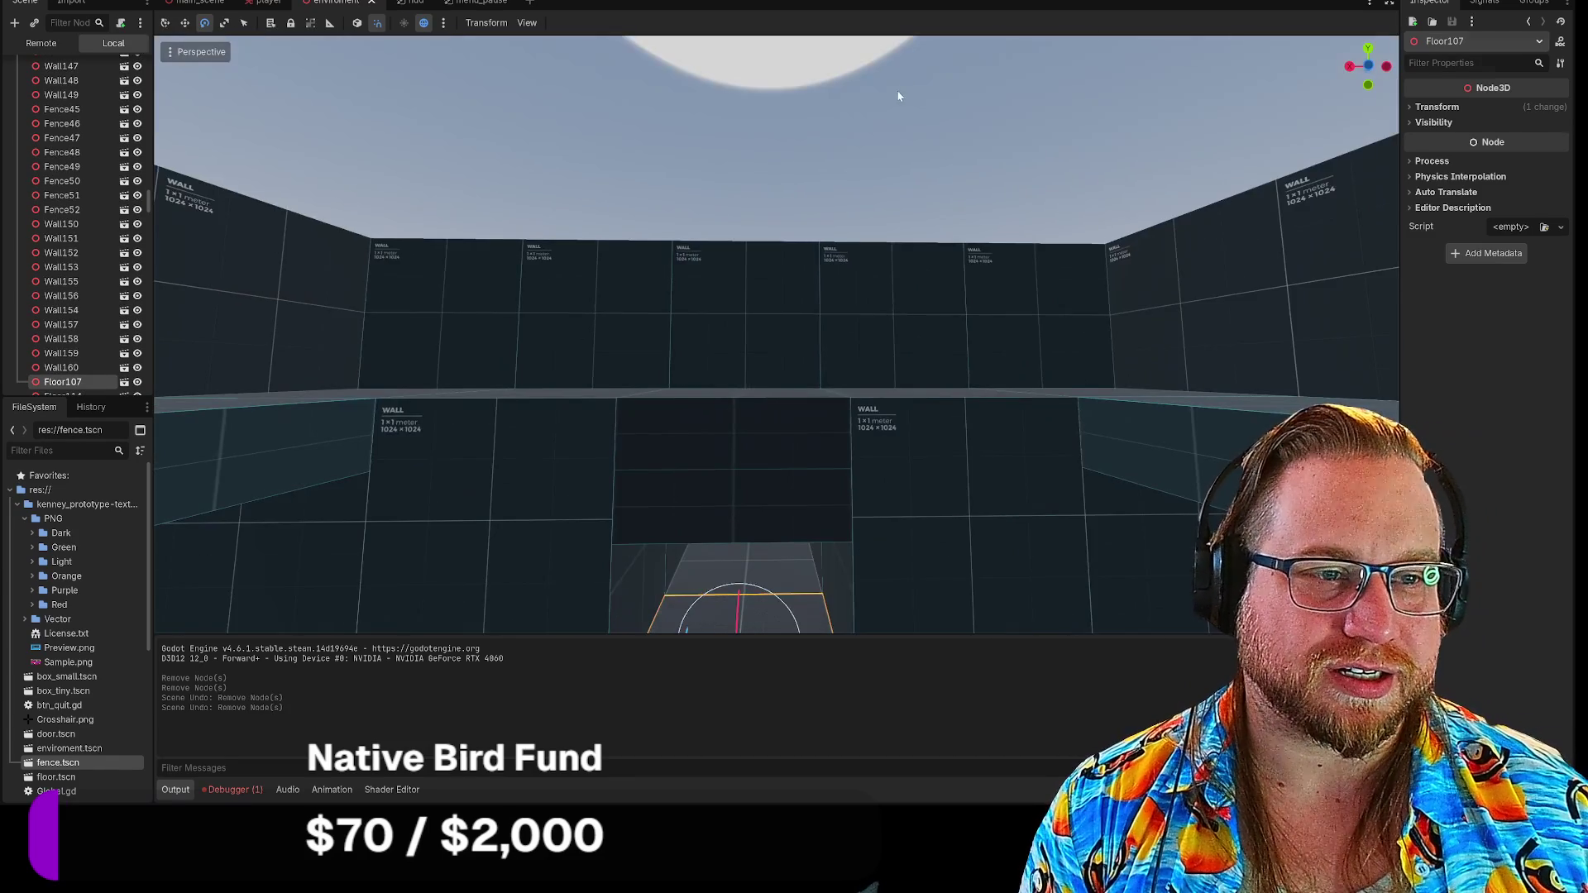
click(897, 96)
key(w)
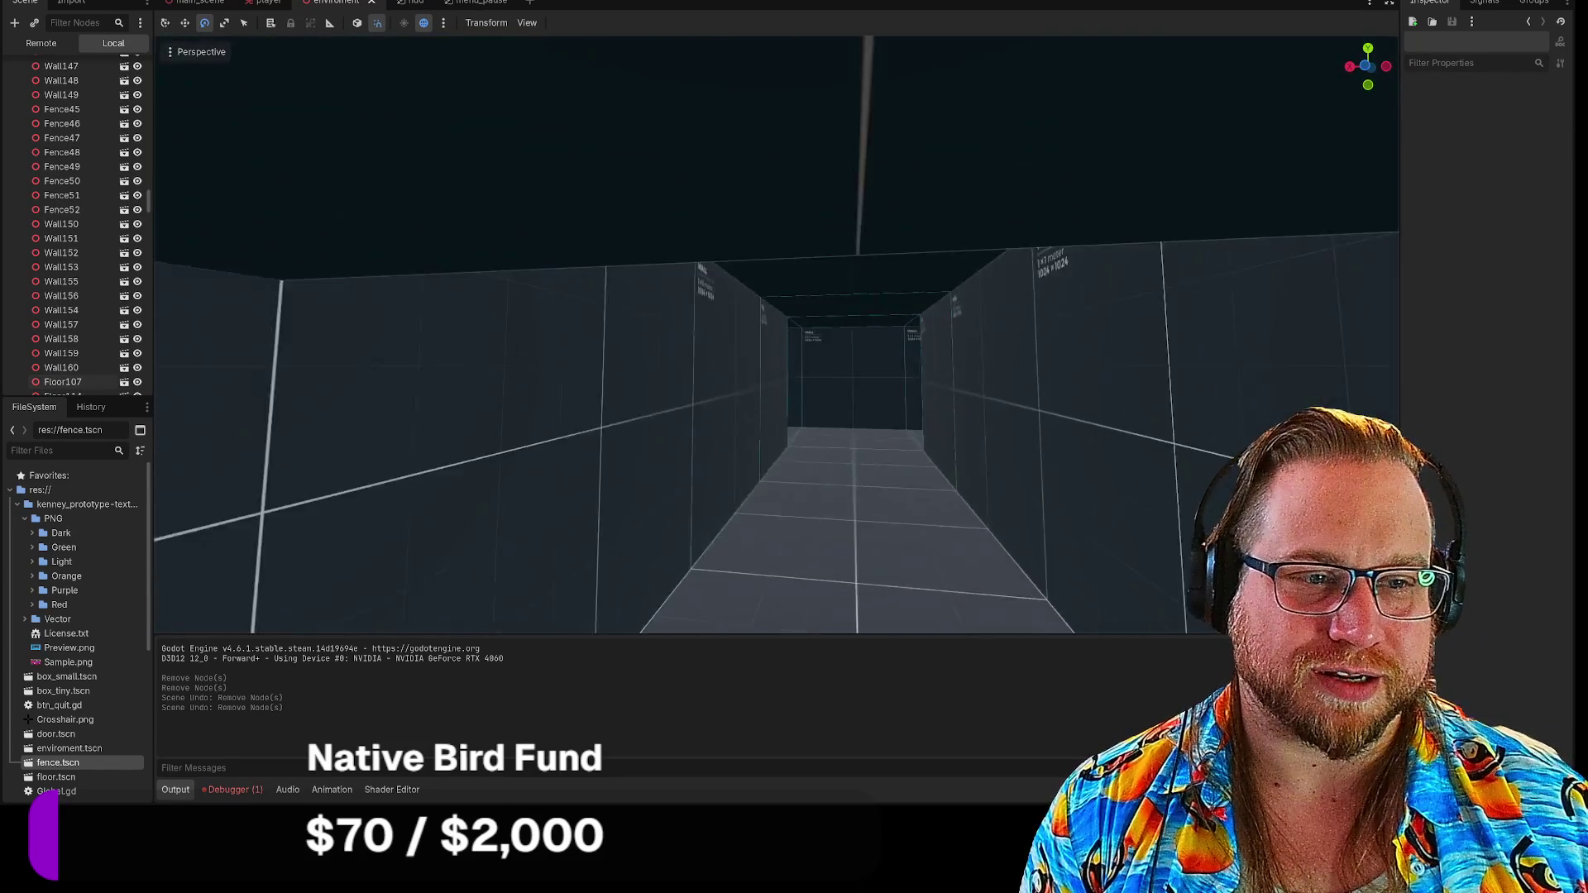
key(w)
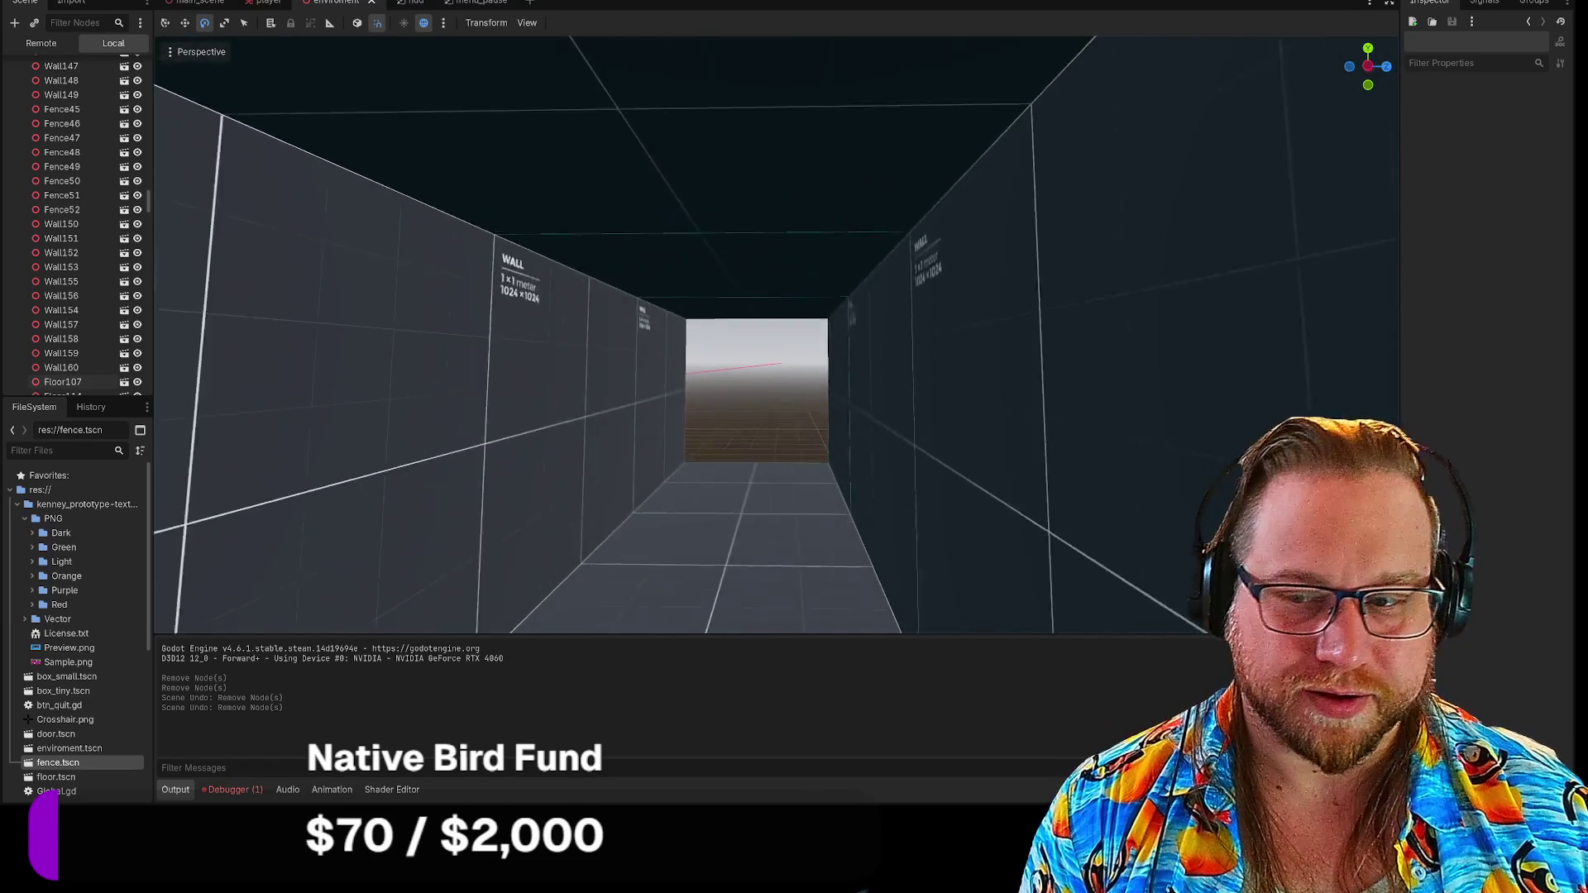
key(w)
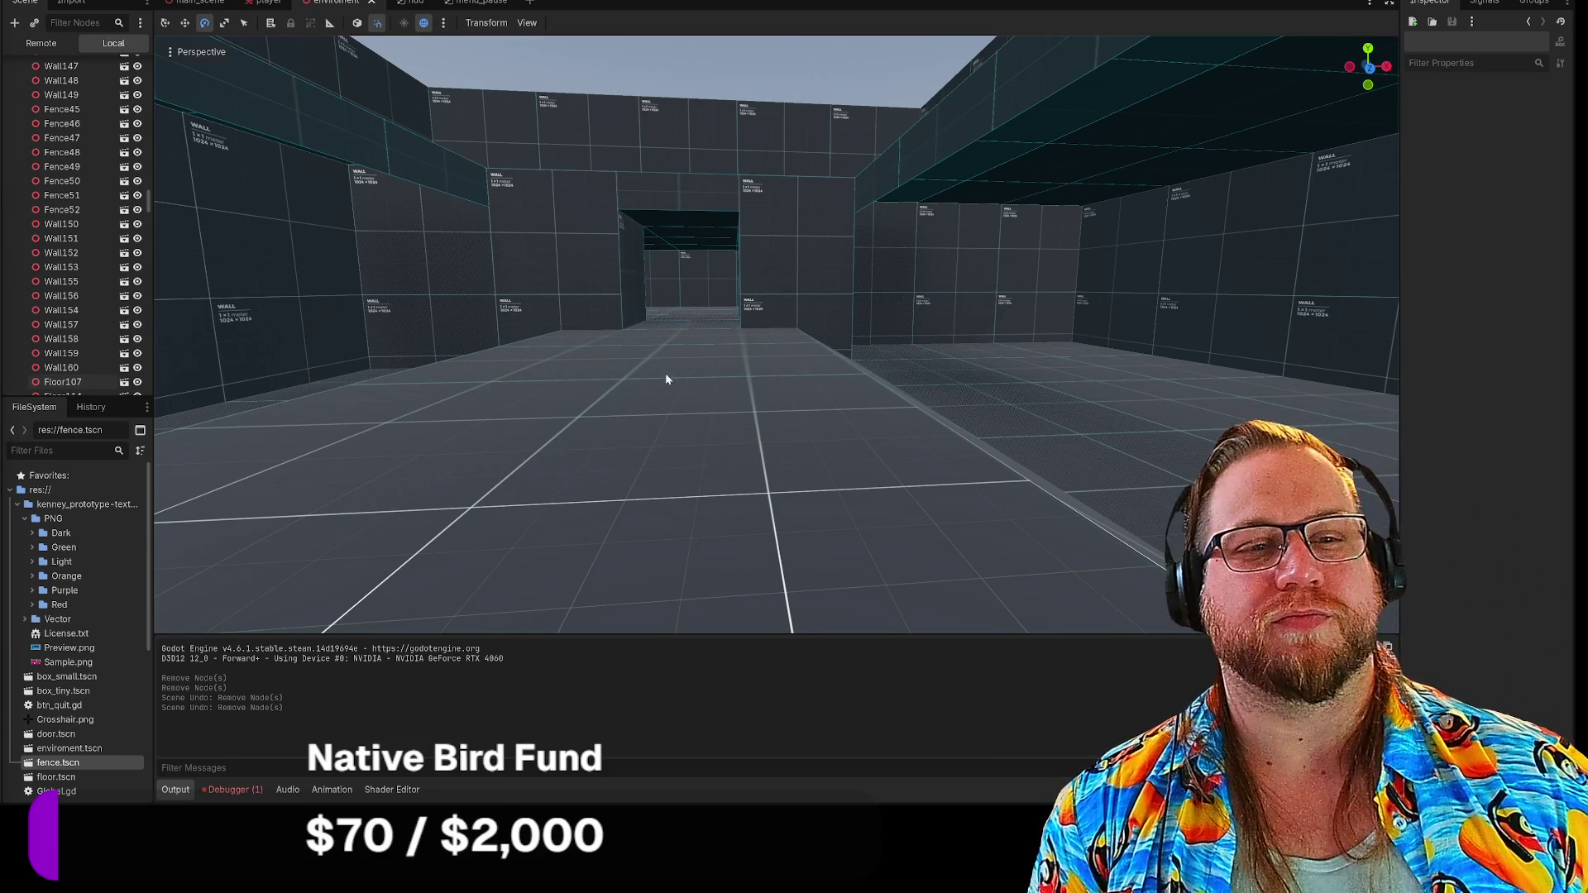
key(w)
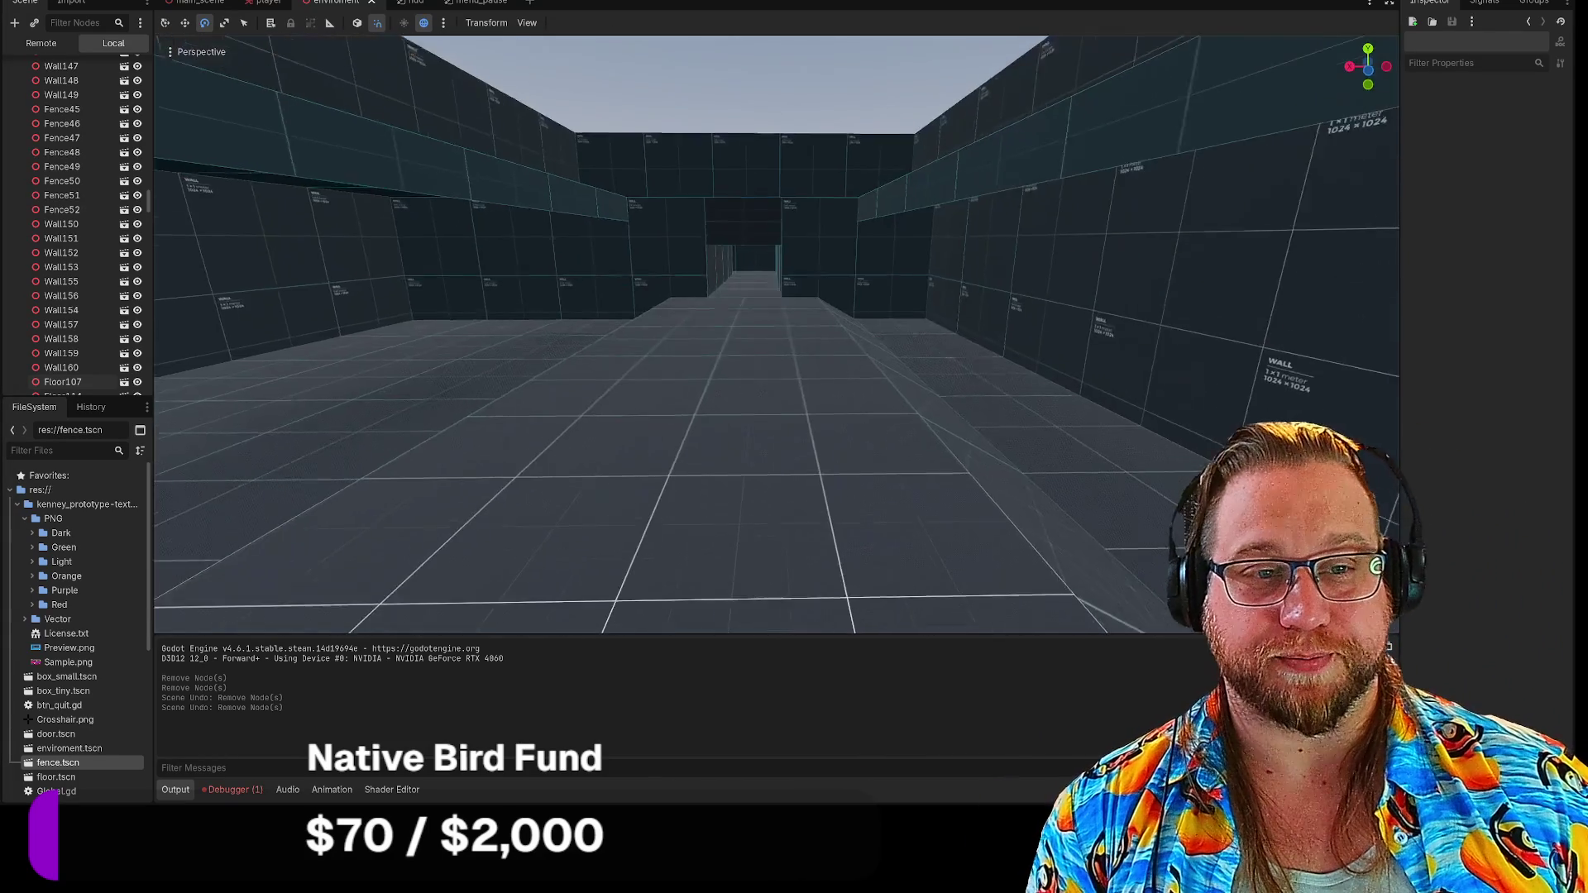
key(w)
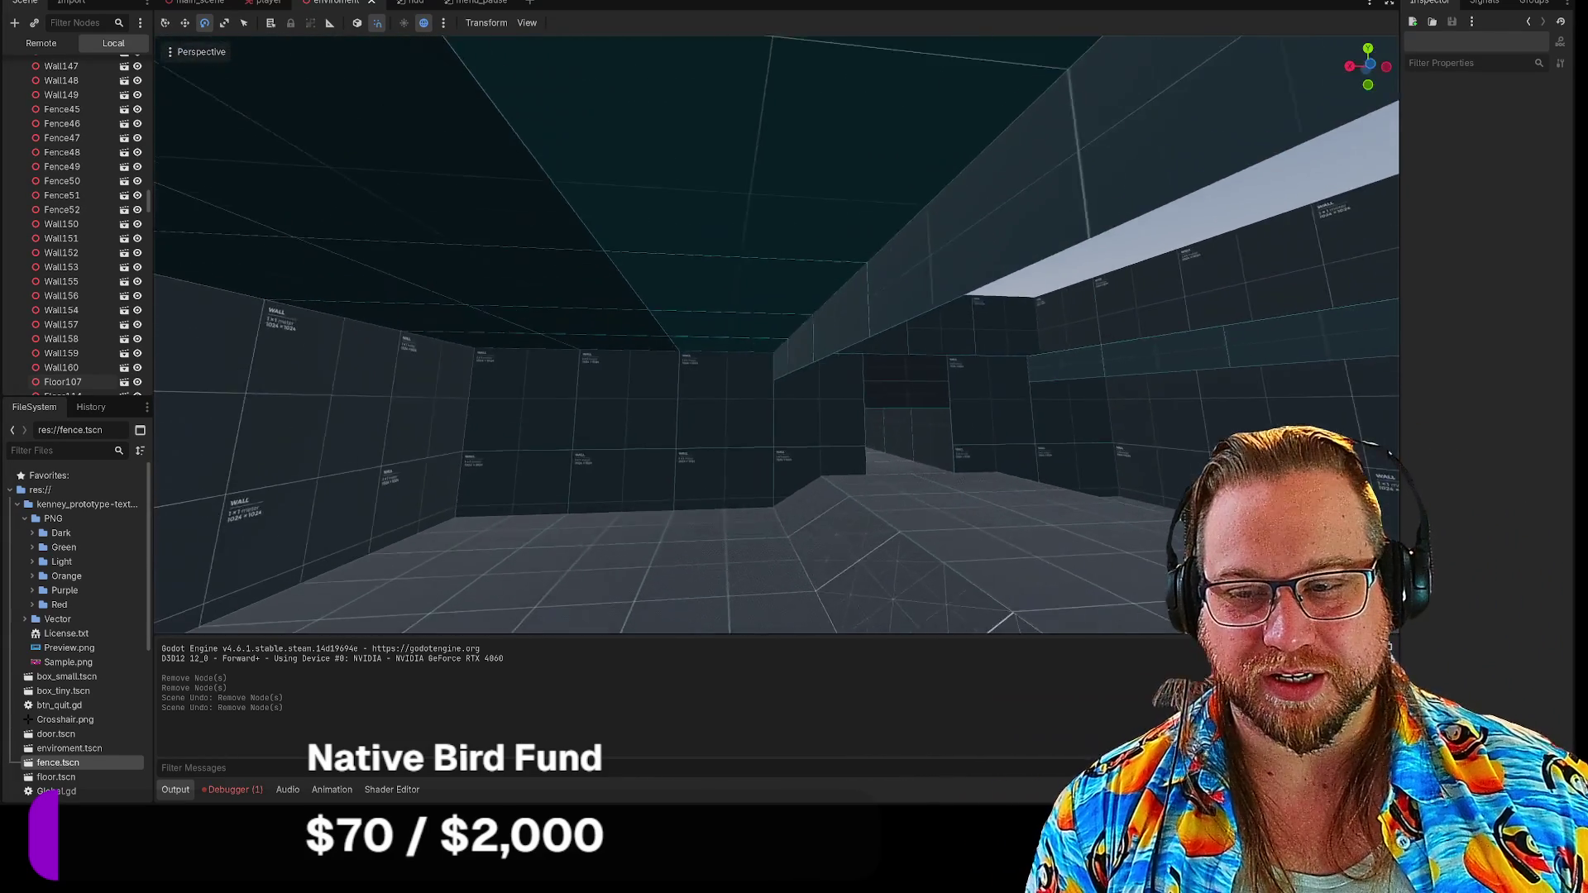
key(w)
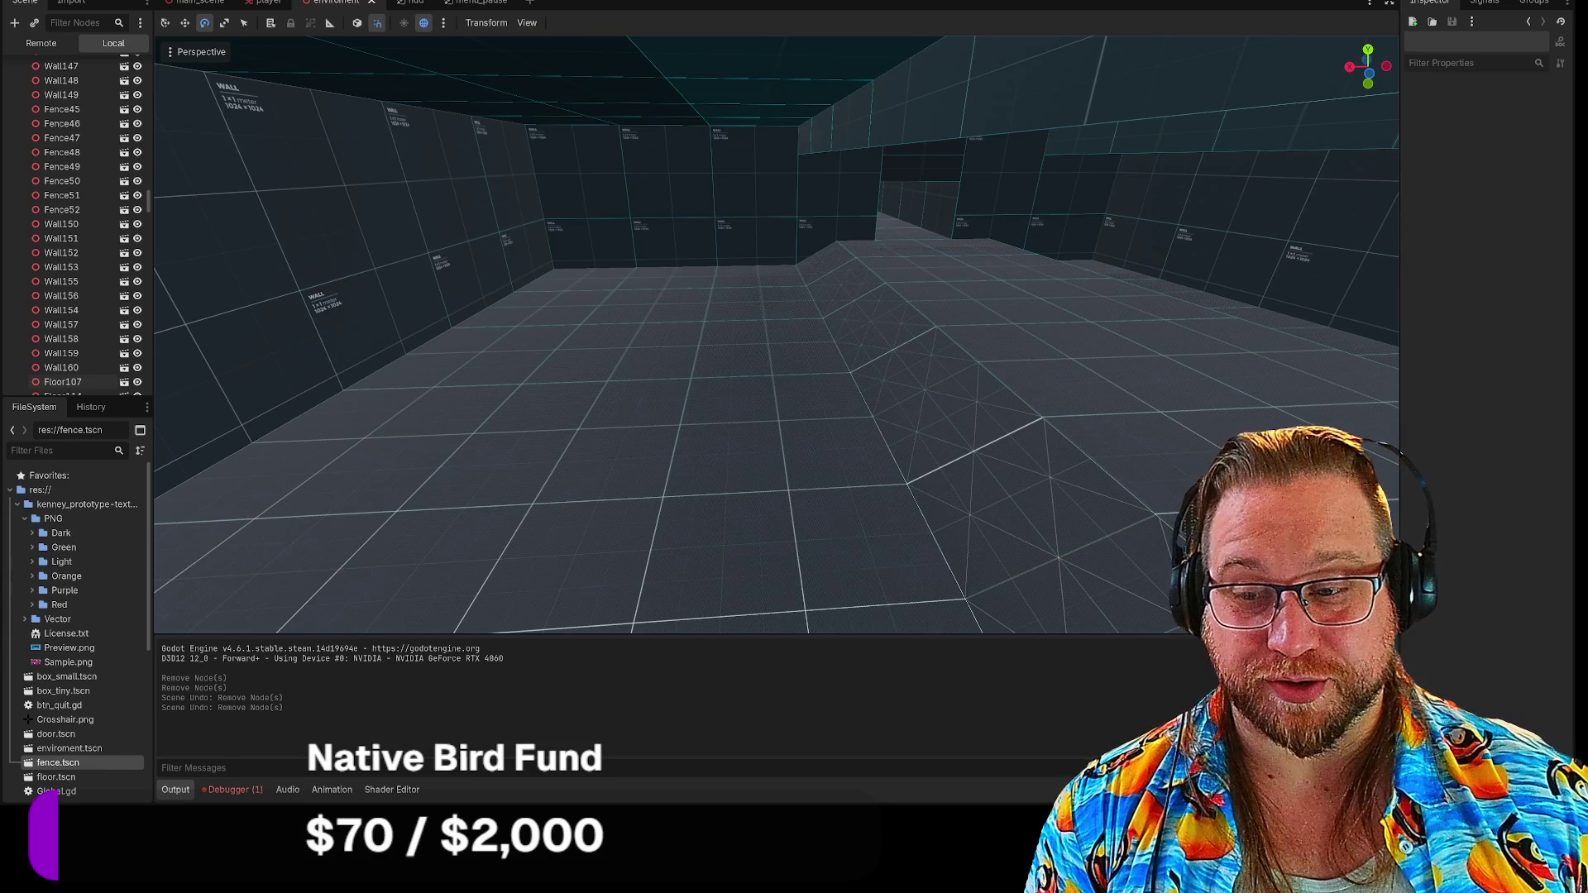
key(w)
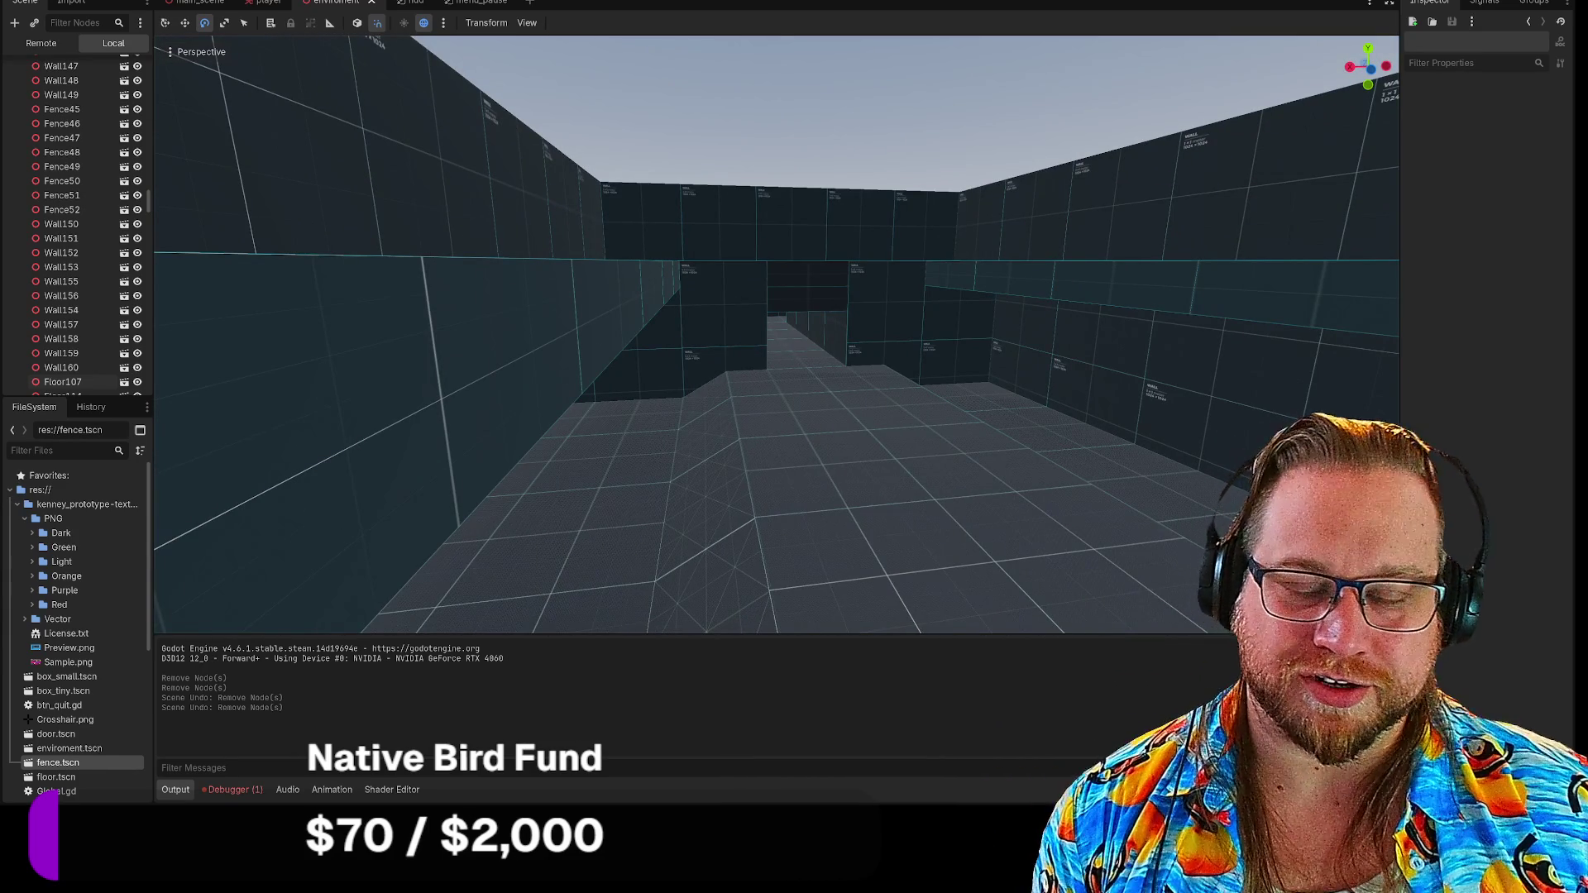
key(w)
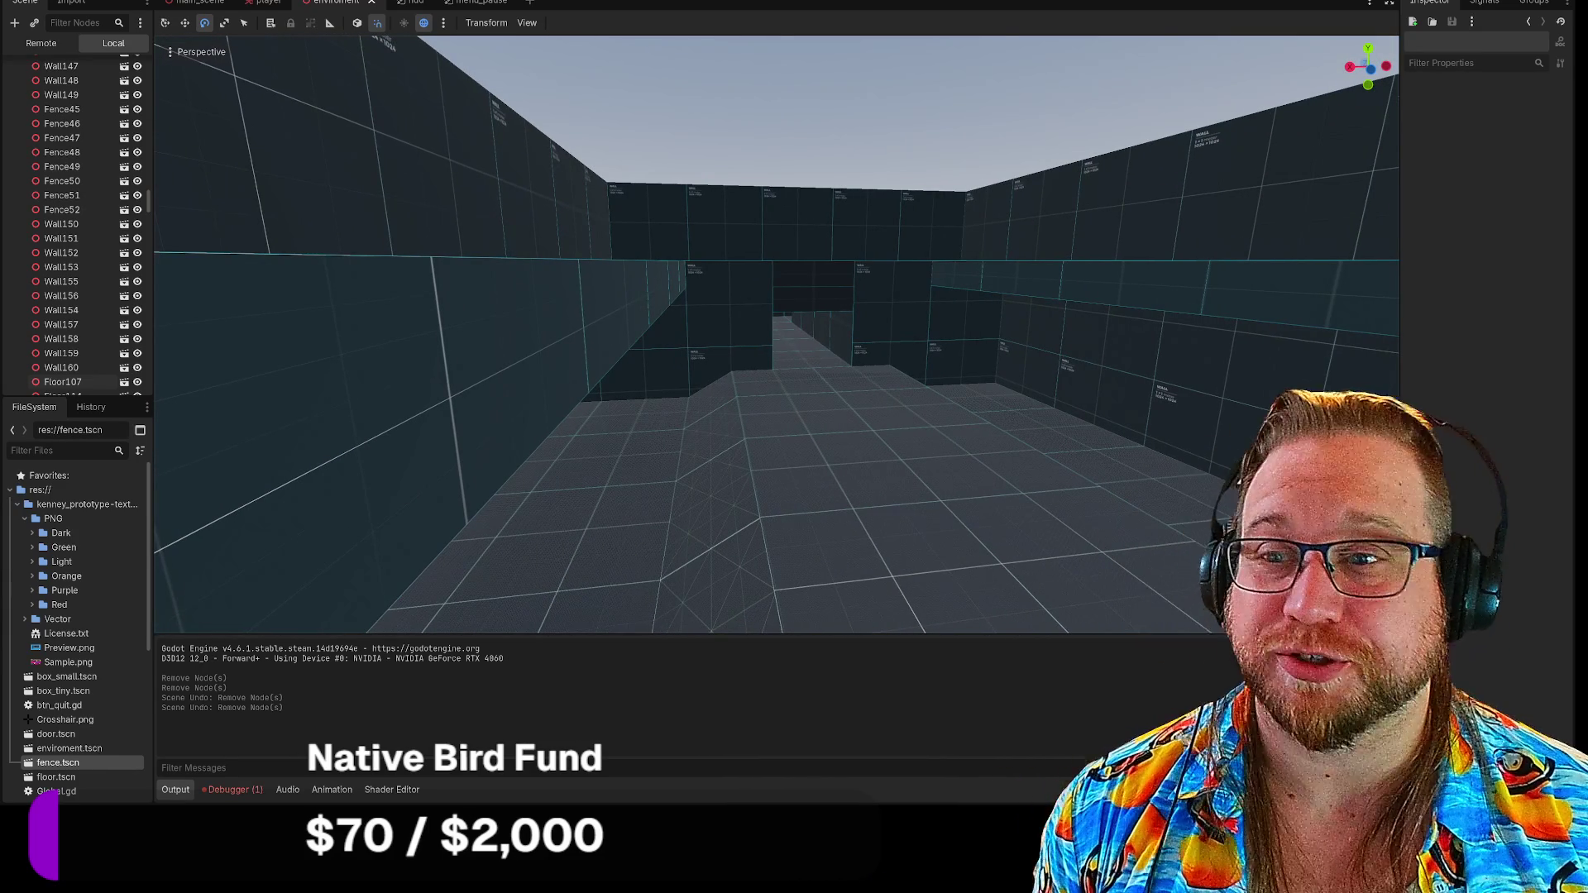
key(w)
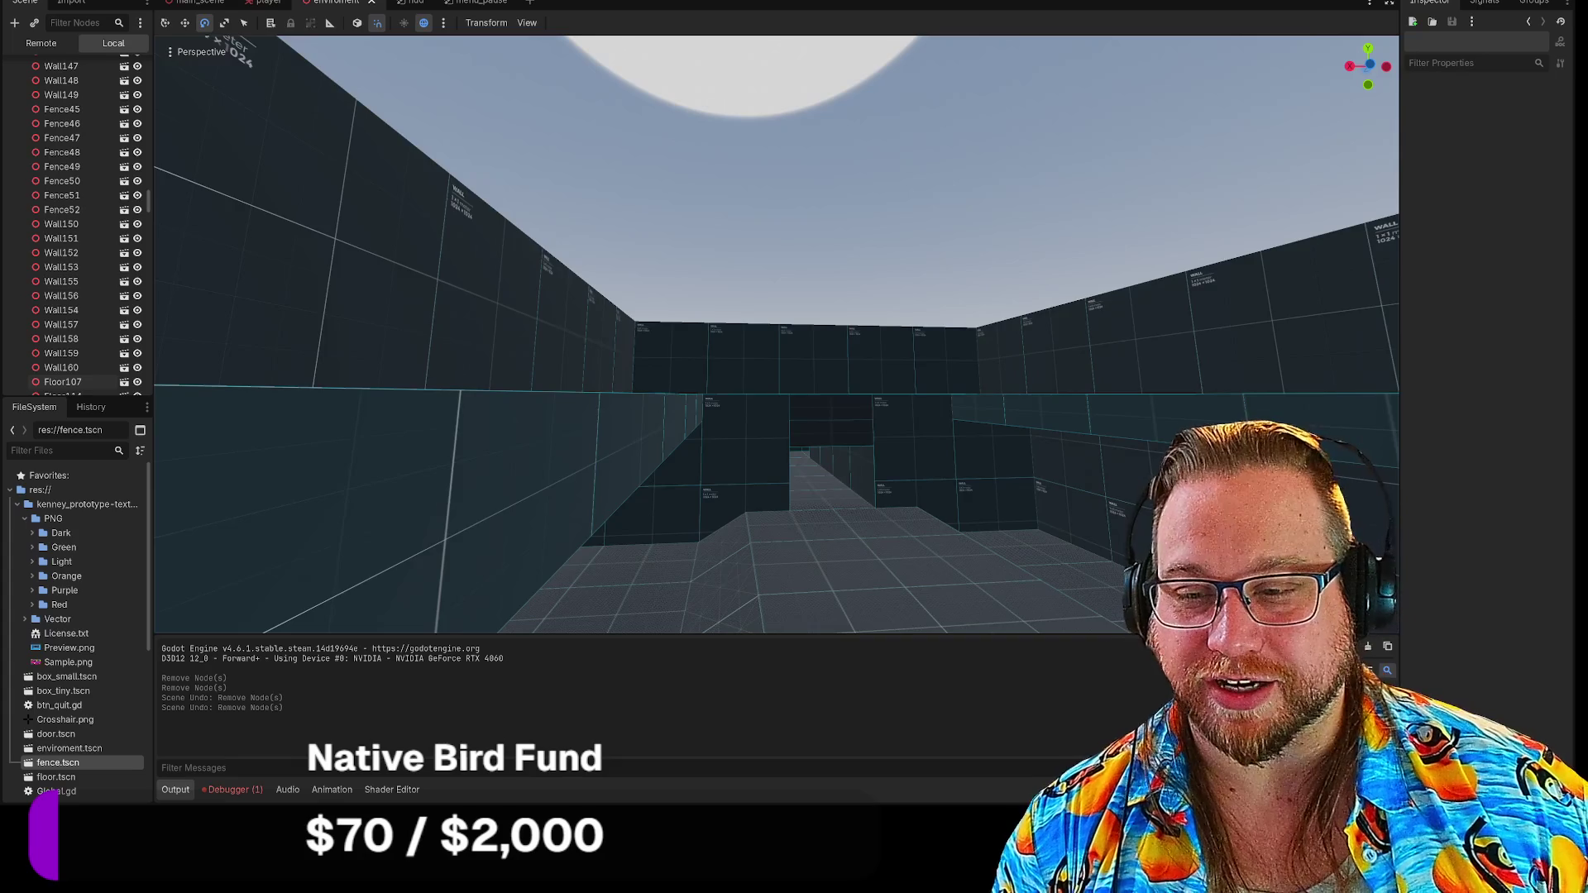
key(w)
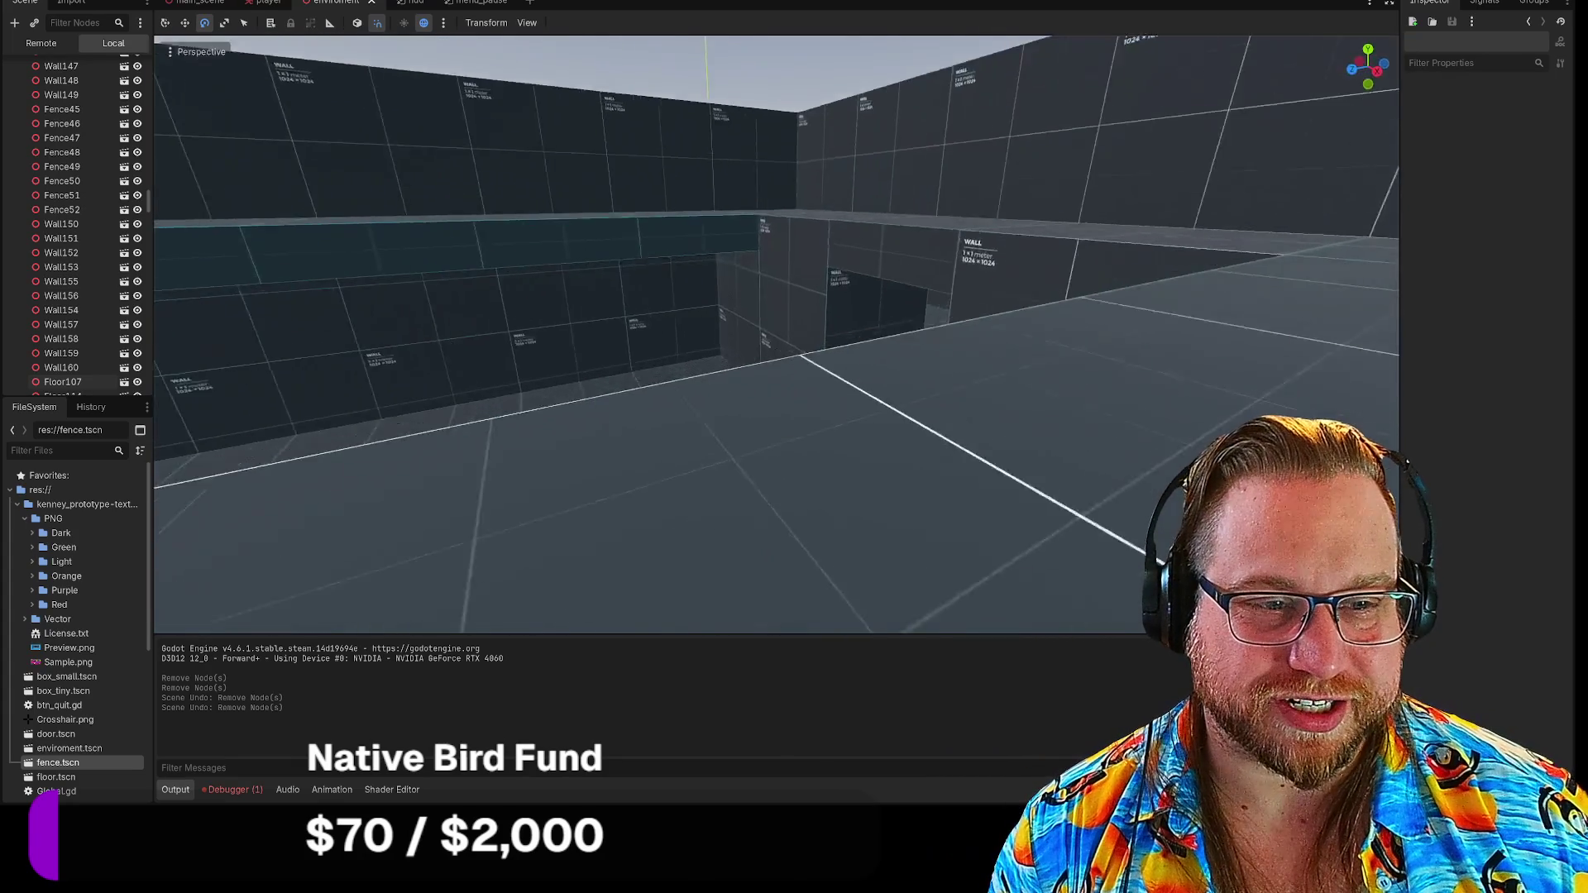
key(w)
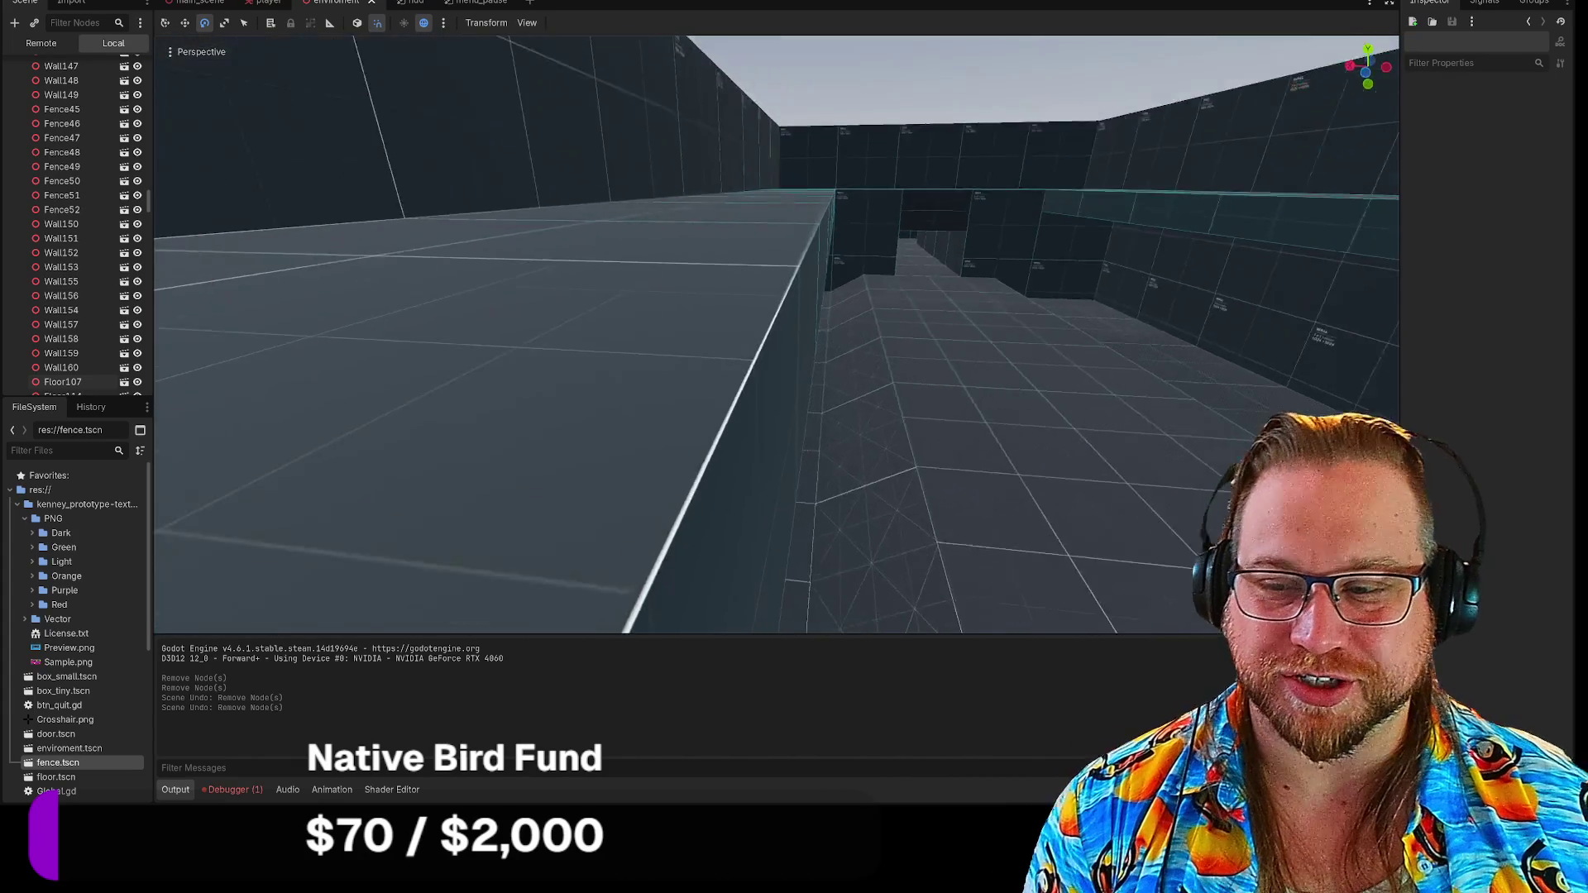
key(w)
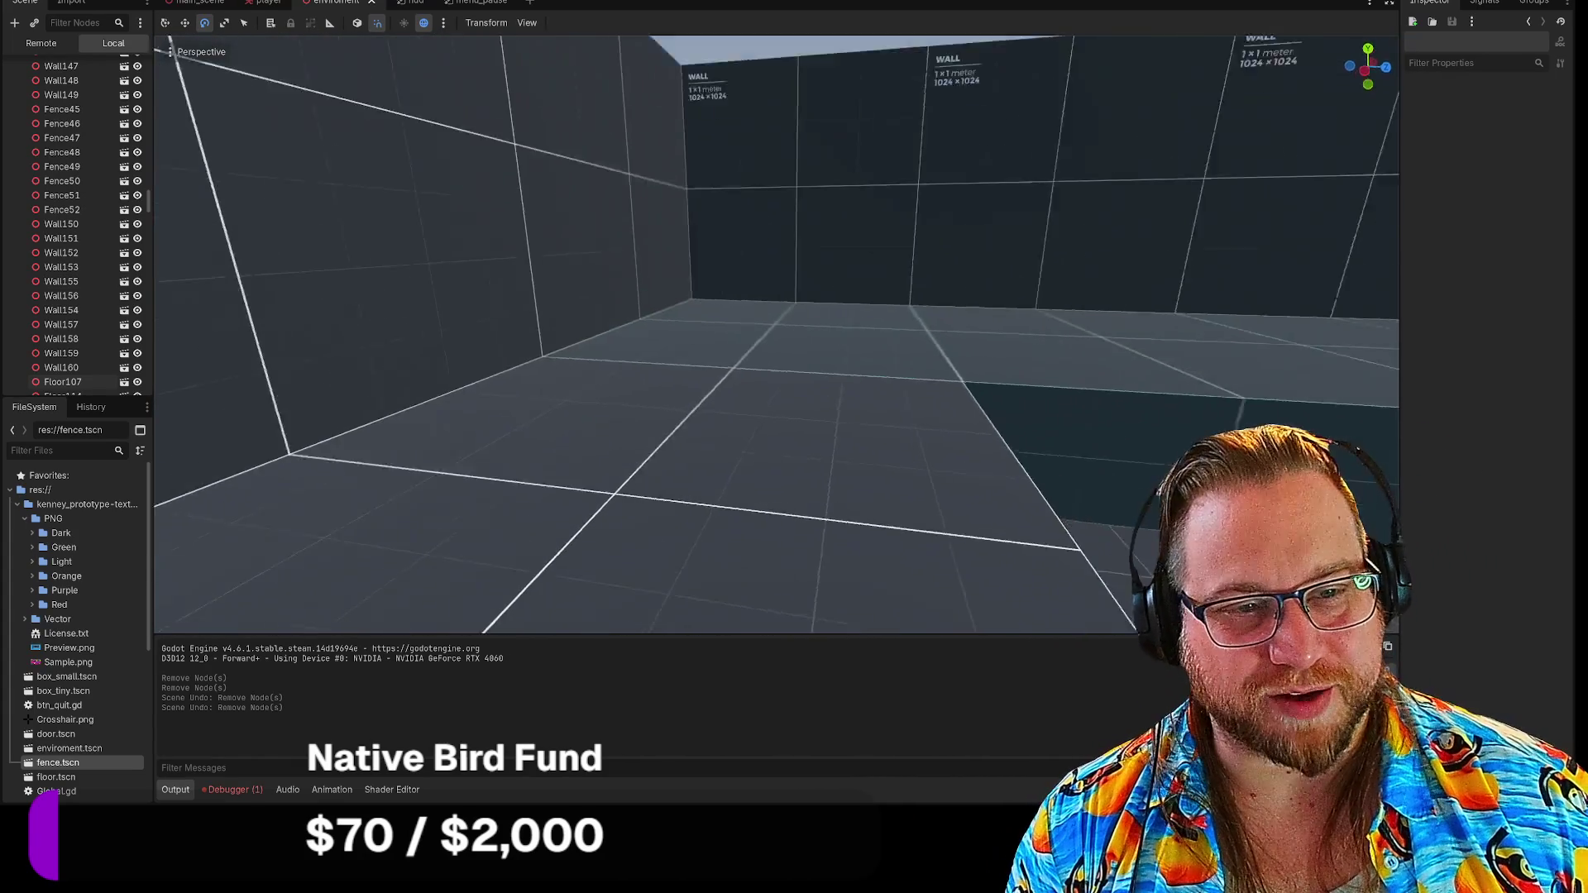
key(w)
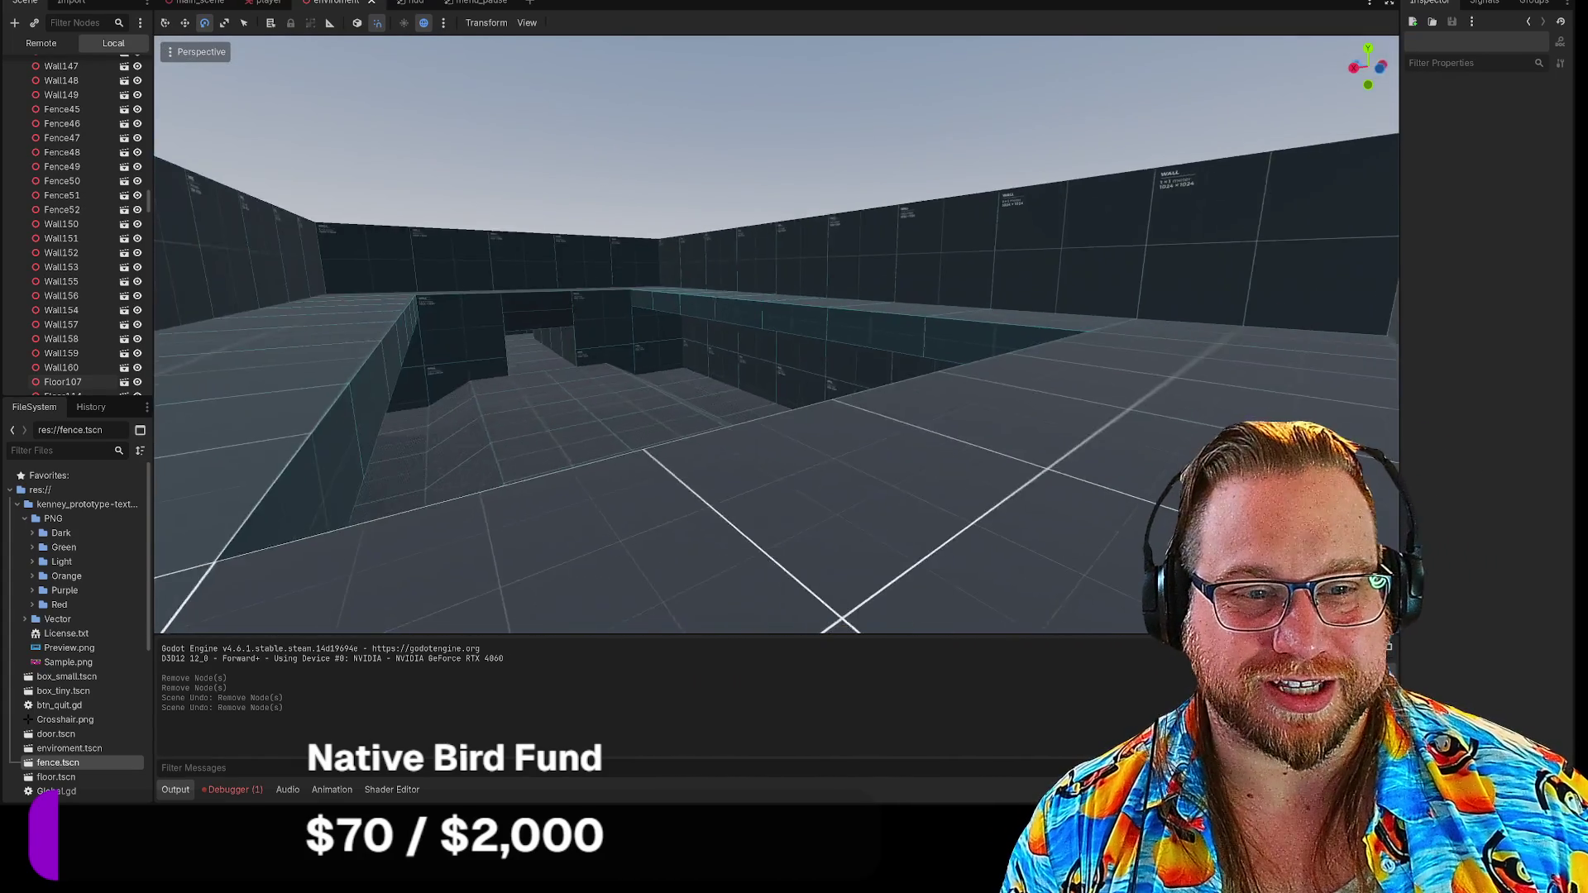
key(w)
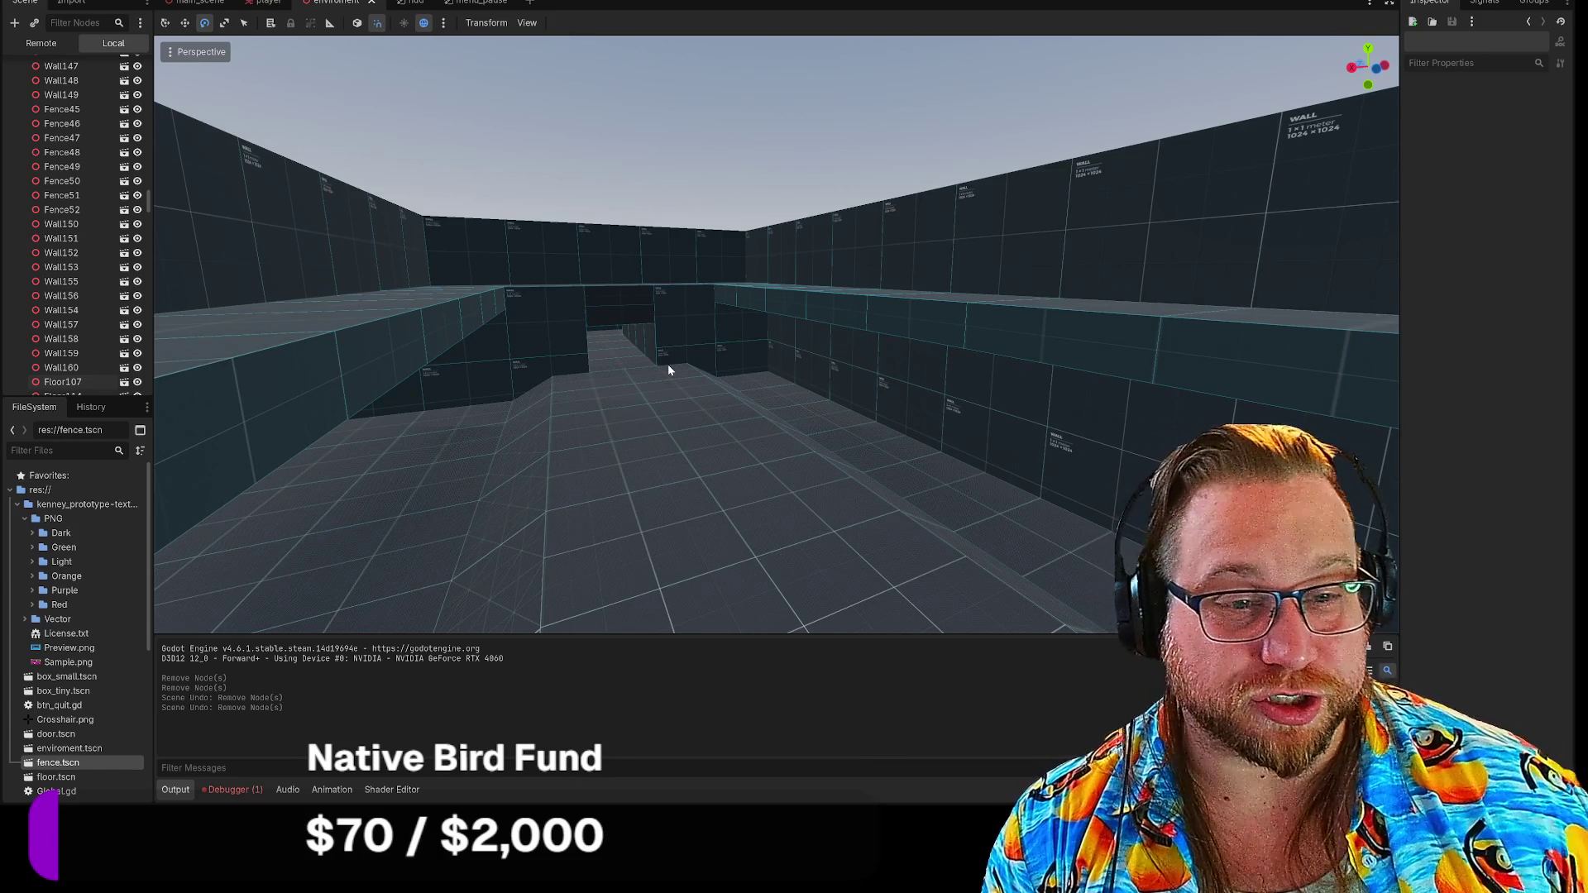
mouse_move(833, 354)
mouse_down()
mouse_move(893, 414)
mouse_move(794, 355)
mouse_move(563, 309)
mouse_up()
Select Fence27, cancel its deletion, and bring the view closer to the fence
click(750, 333)
key(Delete)
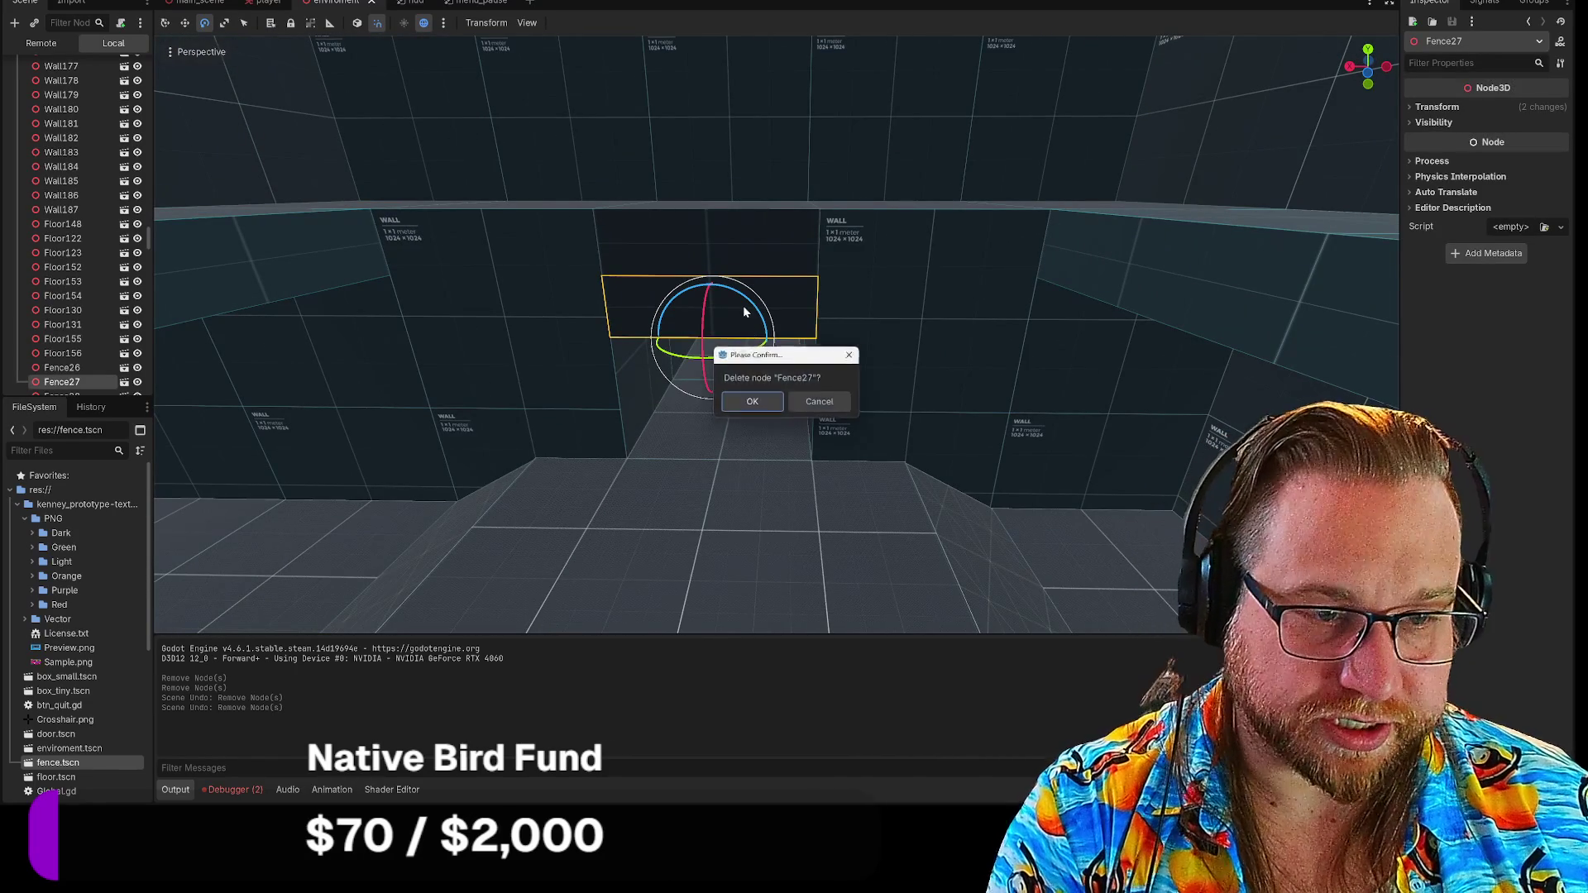
click(822, 402)
drag(786, 426, 478, 323)
scroll(106, 217, up, 5)
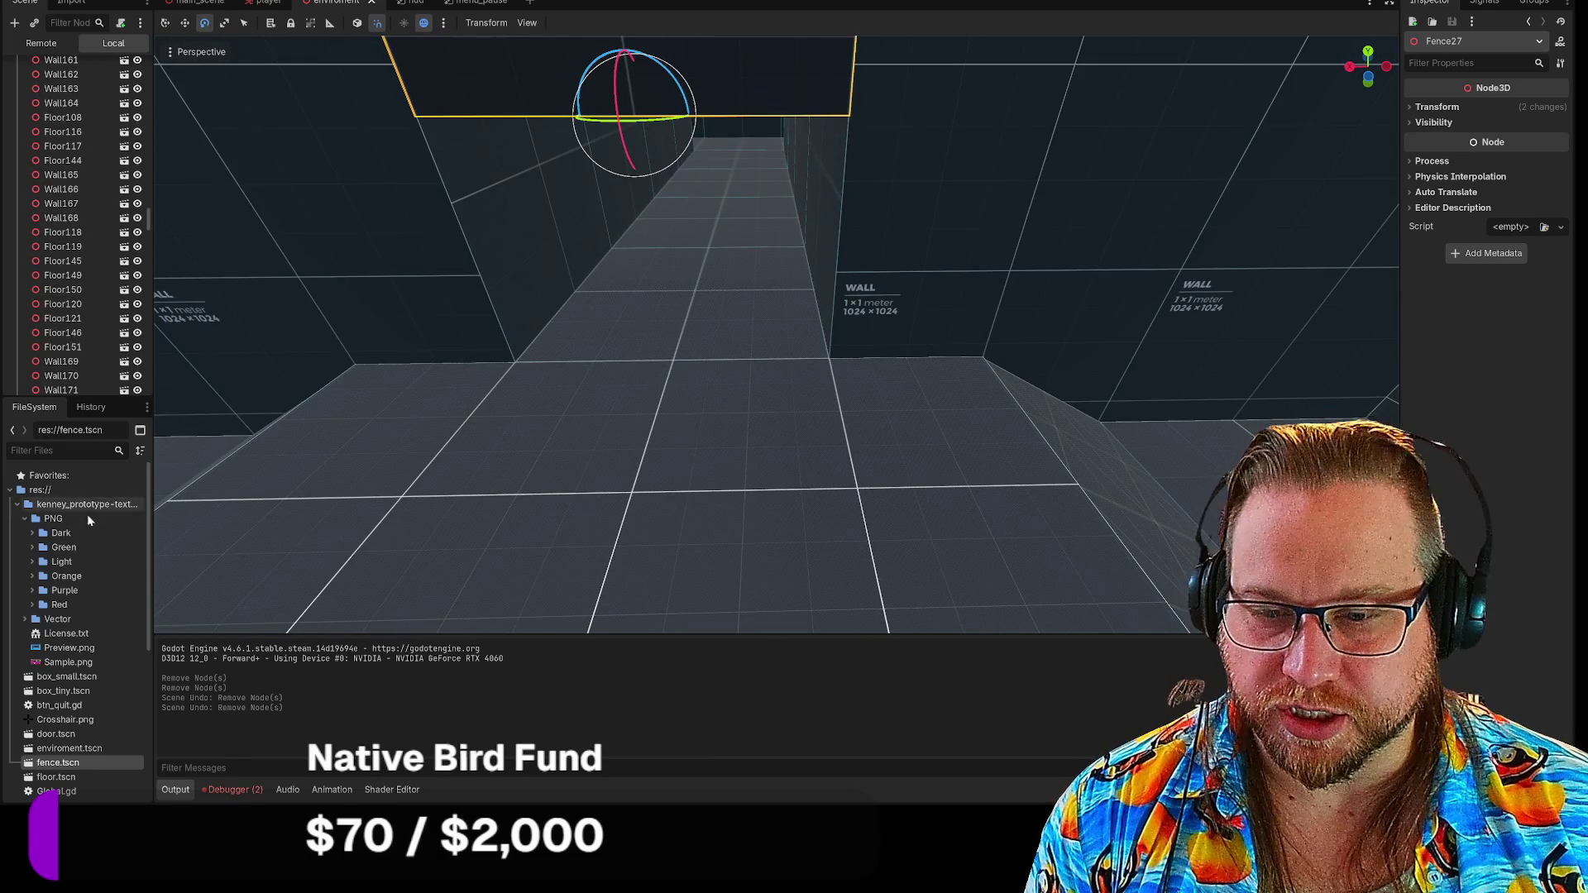
scroll(83, 652, down, 5)
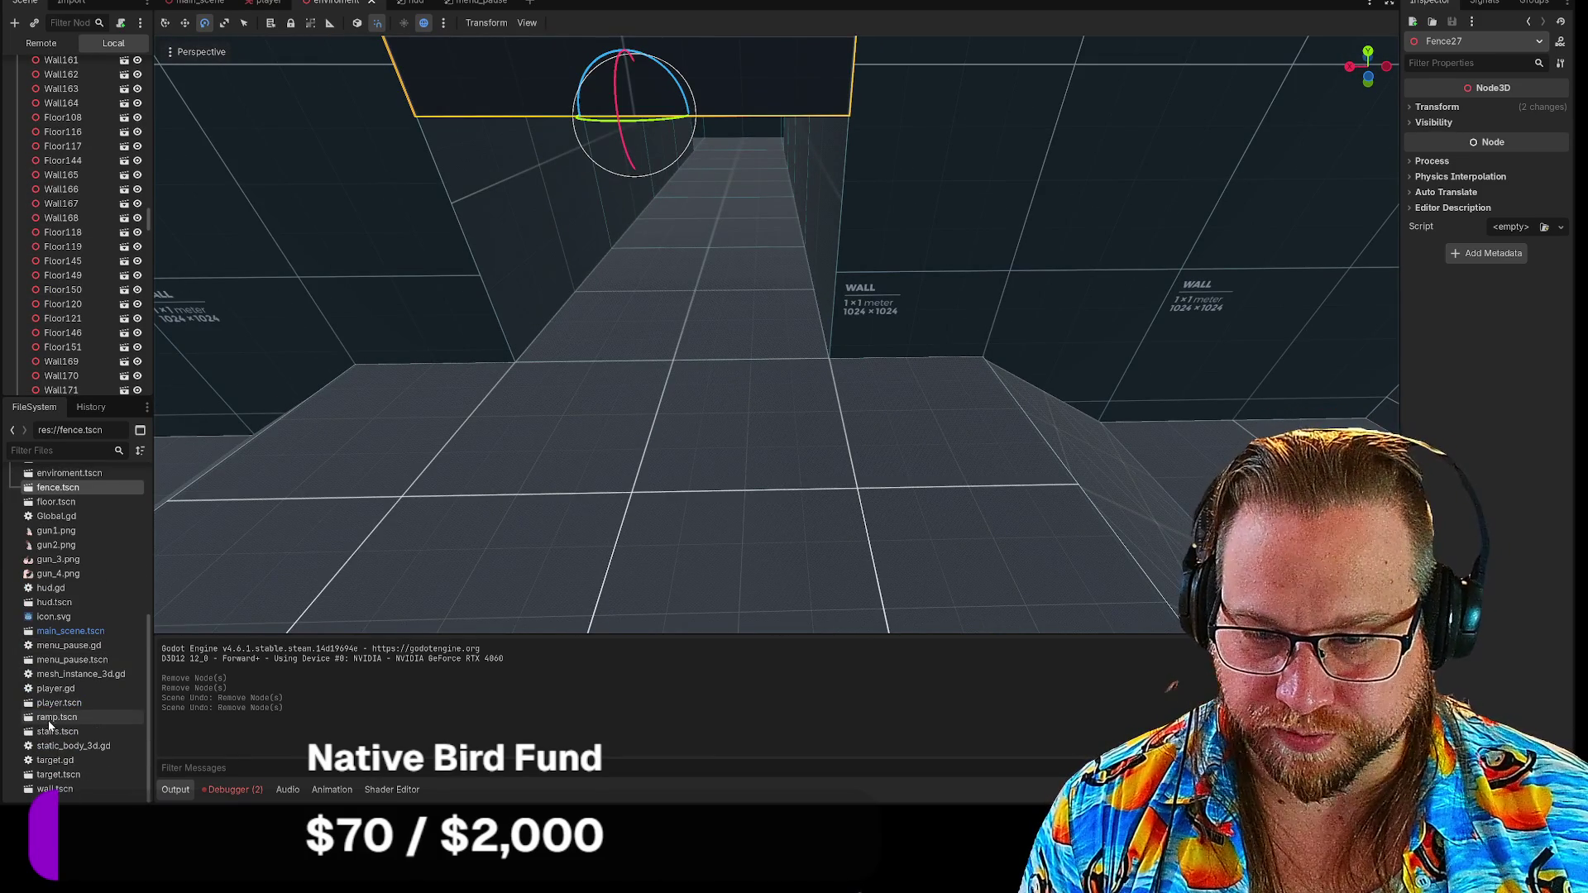
Drop a ramp.tscn instance into the corridor, rotated to face along it
mouse_move(49, 720)
mouse_down()
mouse_move(592, 567)
mouse_move(588, 355)
mouse_move(656, 306)
mouse_move(695, 318)
mouse_move(680, 335)
mouse_move(715, 313)
mouse_move(703, 371)
mouse_up()
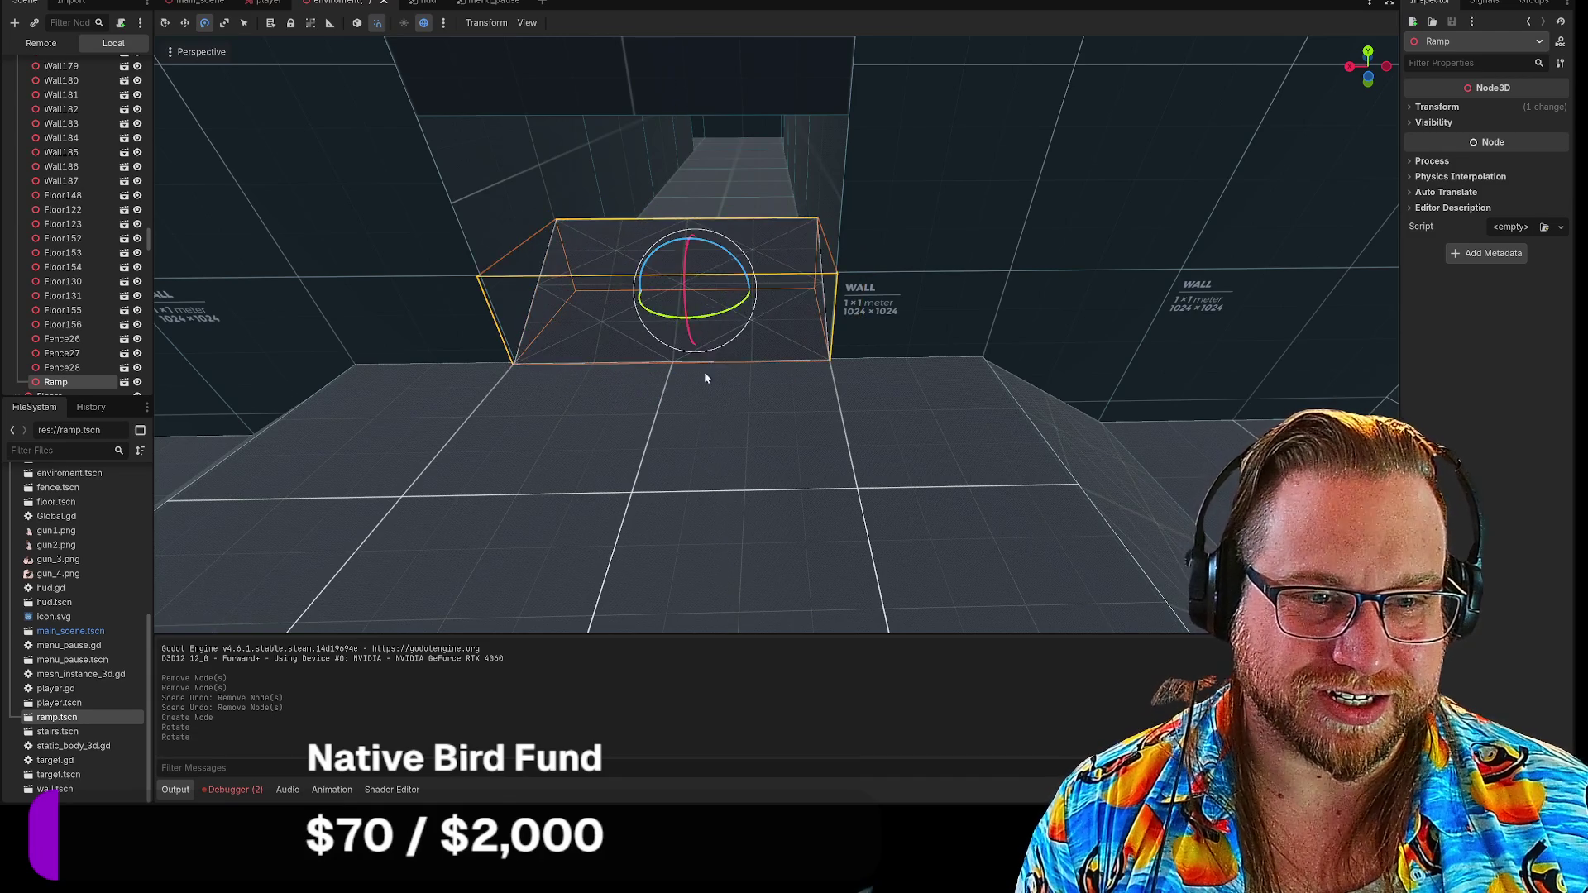
click(703, 371)
scroll(703, 371, up, 5)
scroll(742, 145, down, 5)
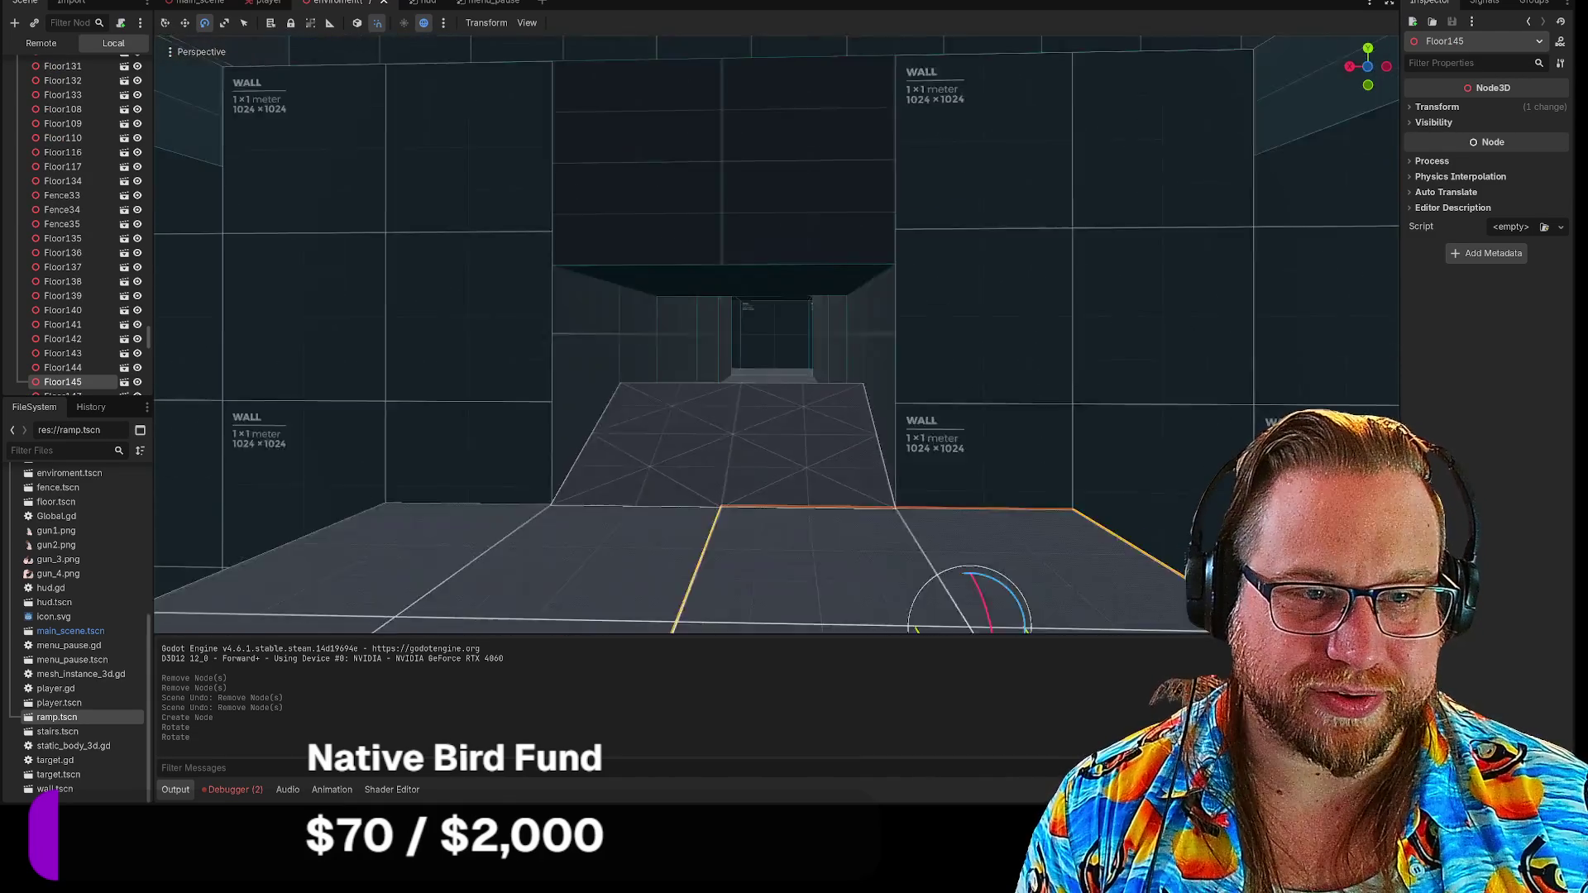
scroll(742, 145, up, 2)
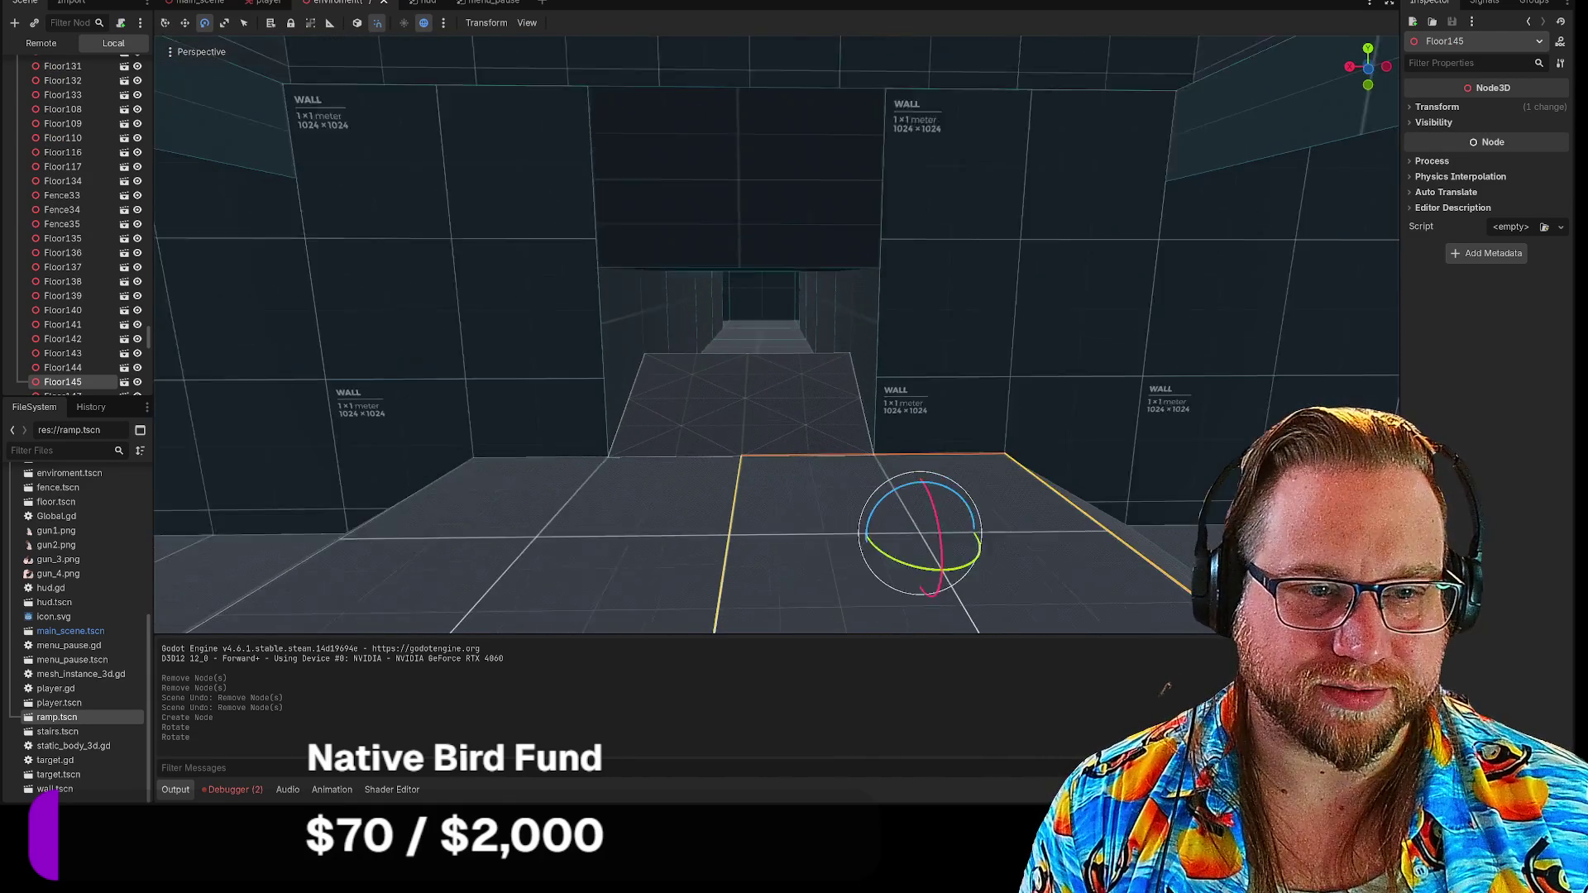
click(739, 215)
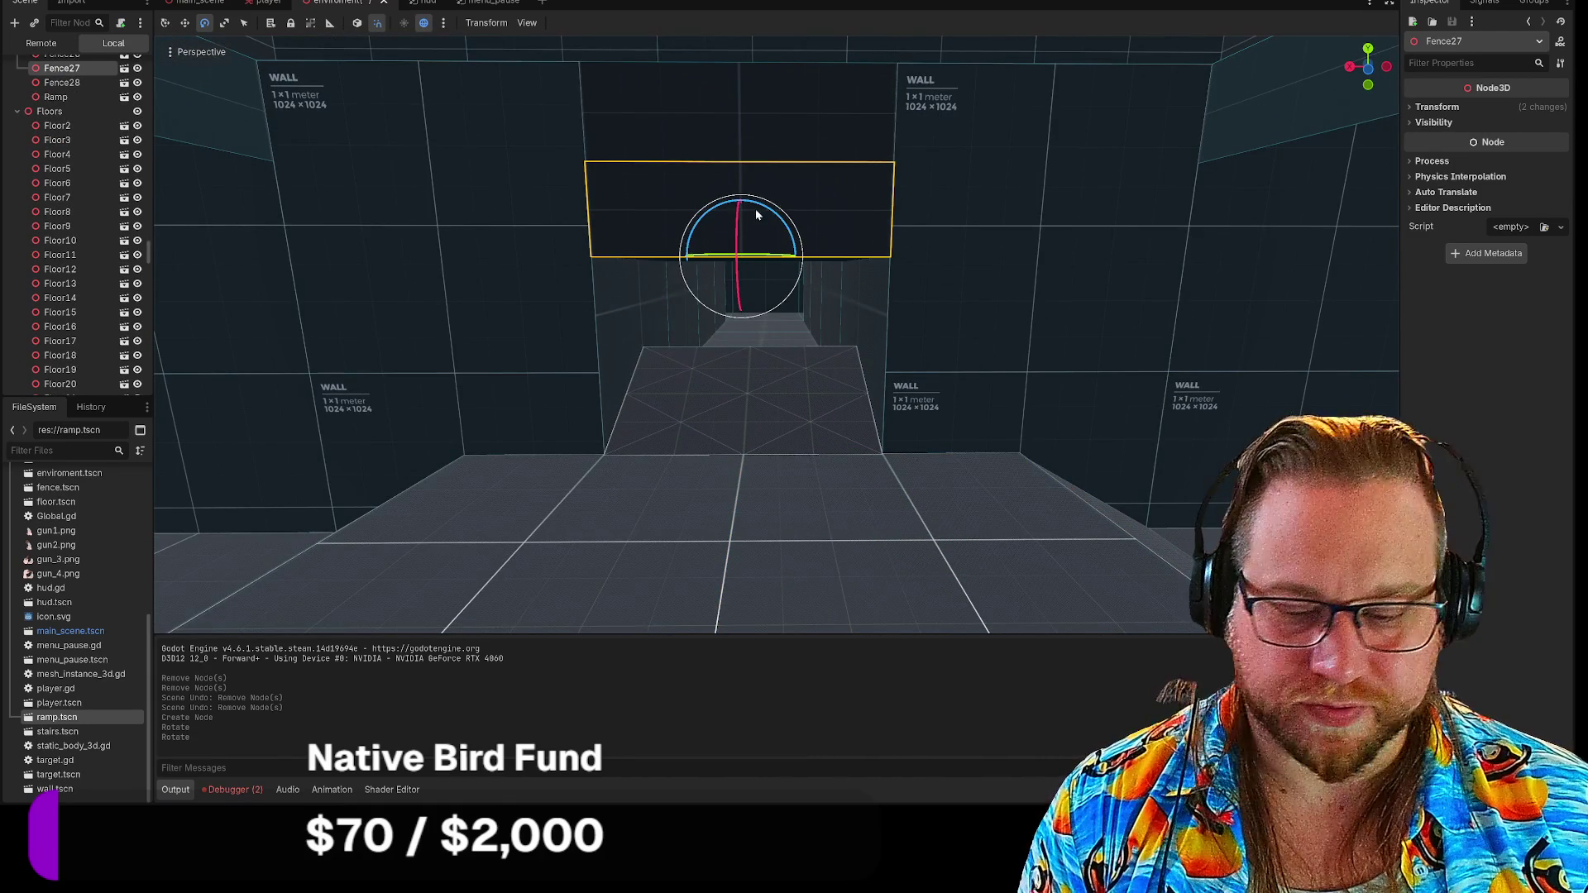
key(r)
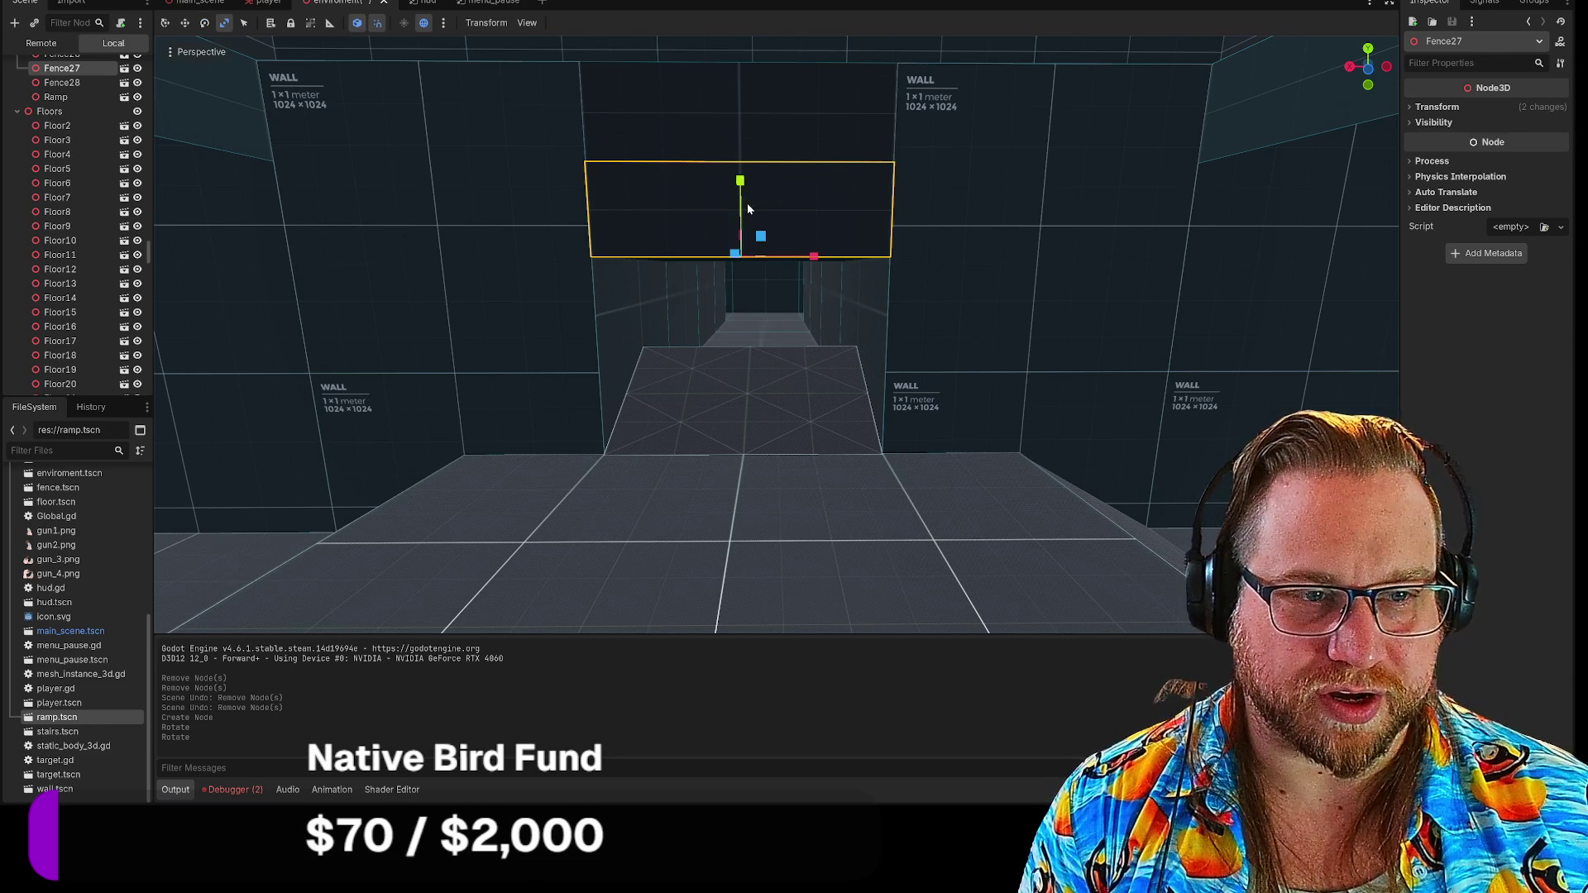
key(w)
mouse_move(744, 199)
mouse_down()
mouse_move(741, 414)
mouse_move(741, 364)
mouse_up()
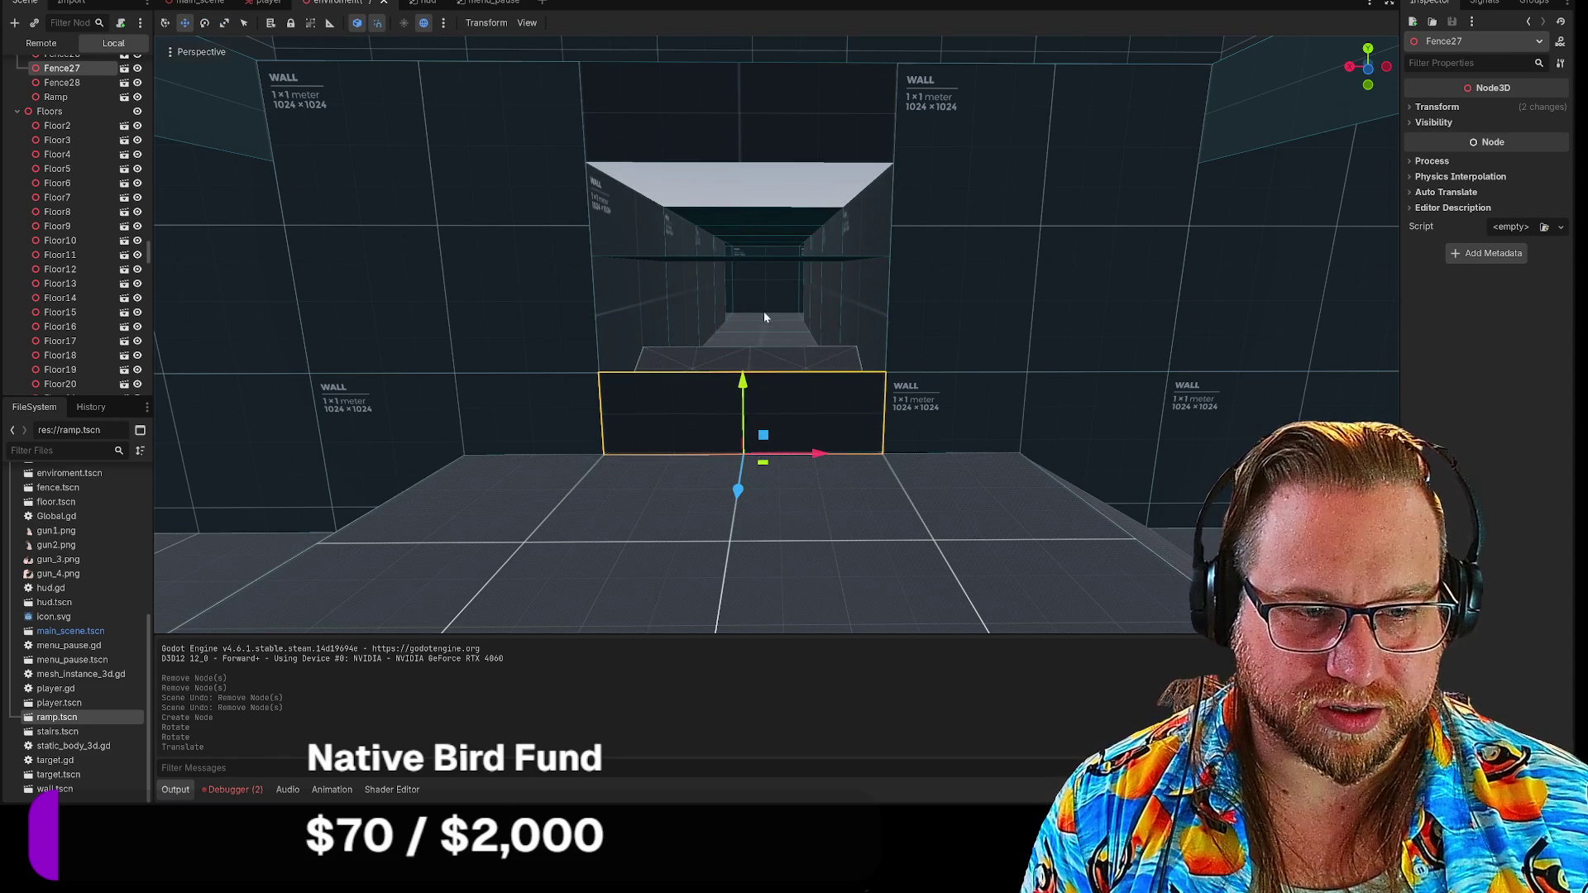
mouse_move(763, 311)
mouse_down()
mouse_move(706, 344)
mouse_move(746, 375)
mouse_up()
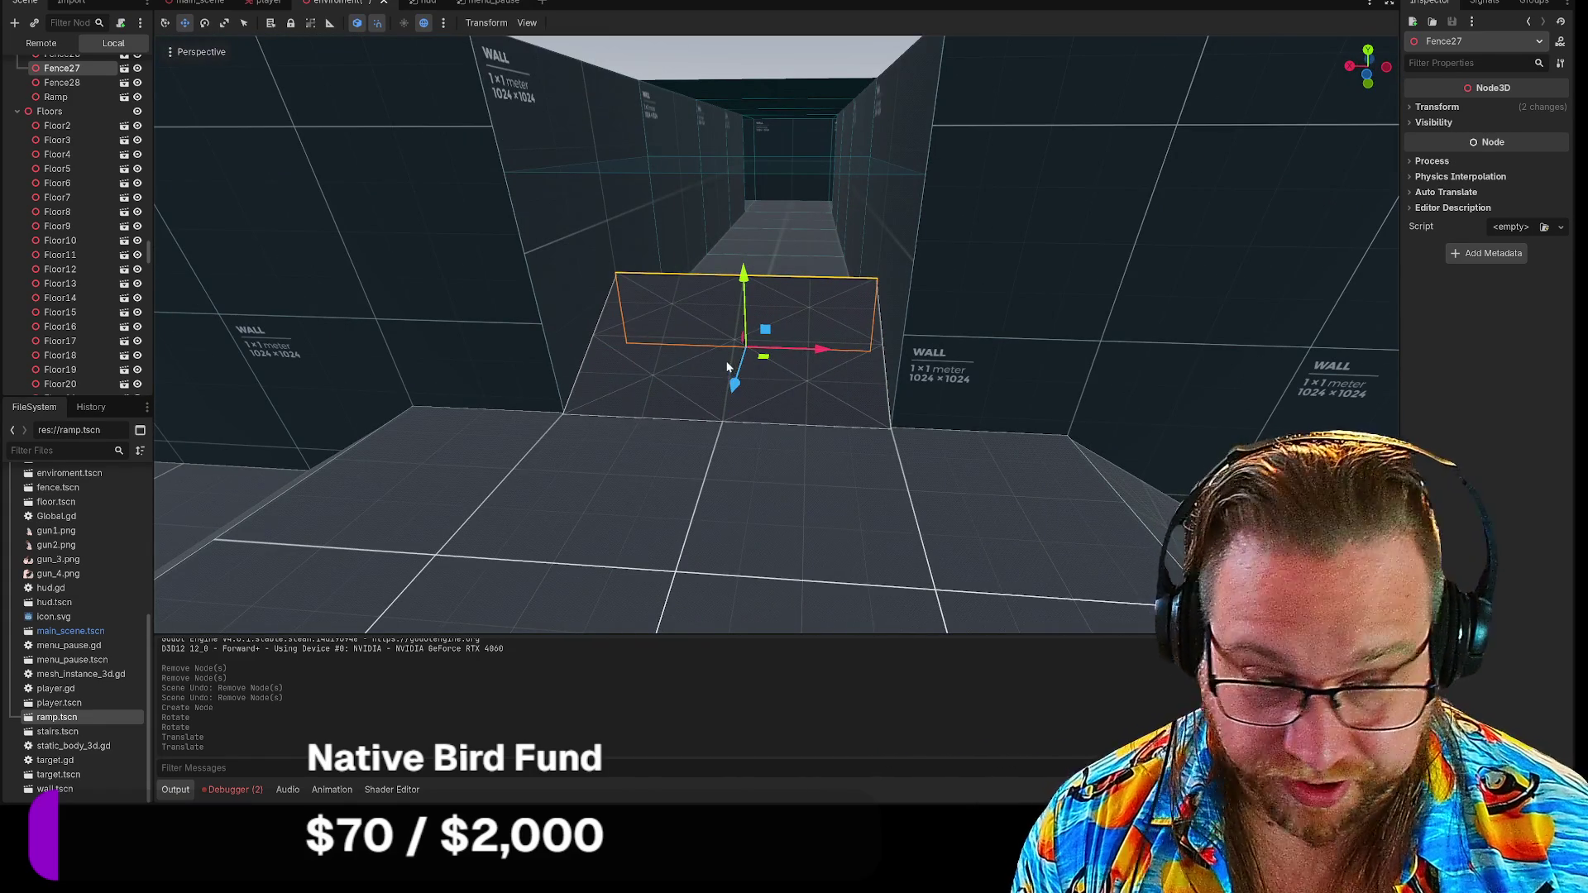
key(ctrl+z)
key(ctrl+z)
drag(744, 273, 745, 272)
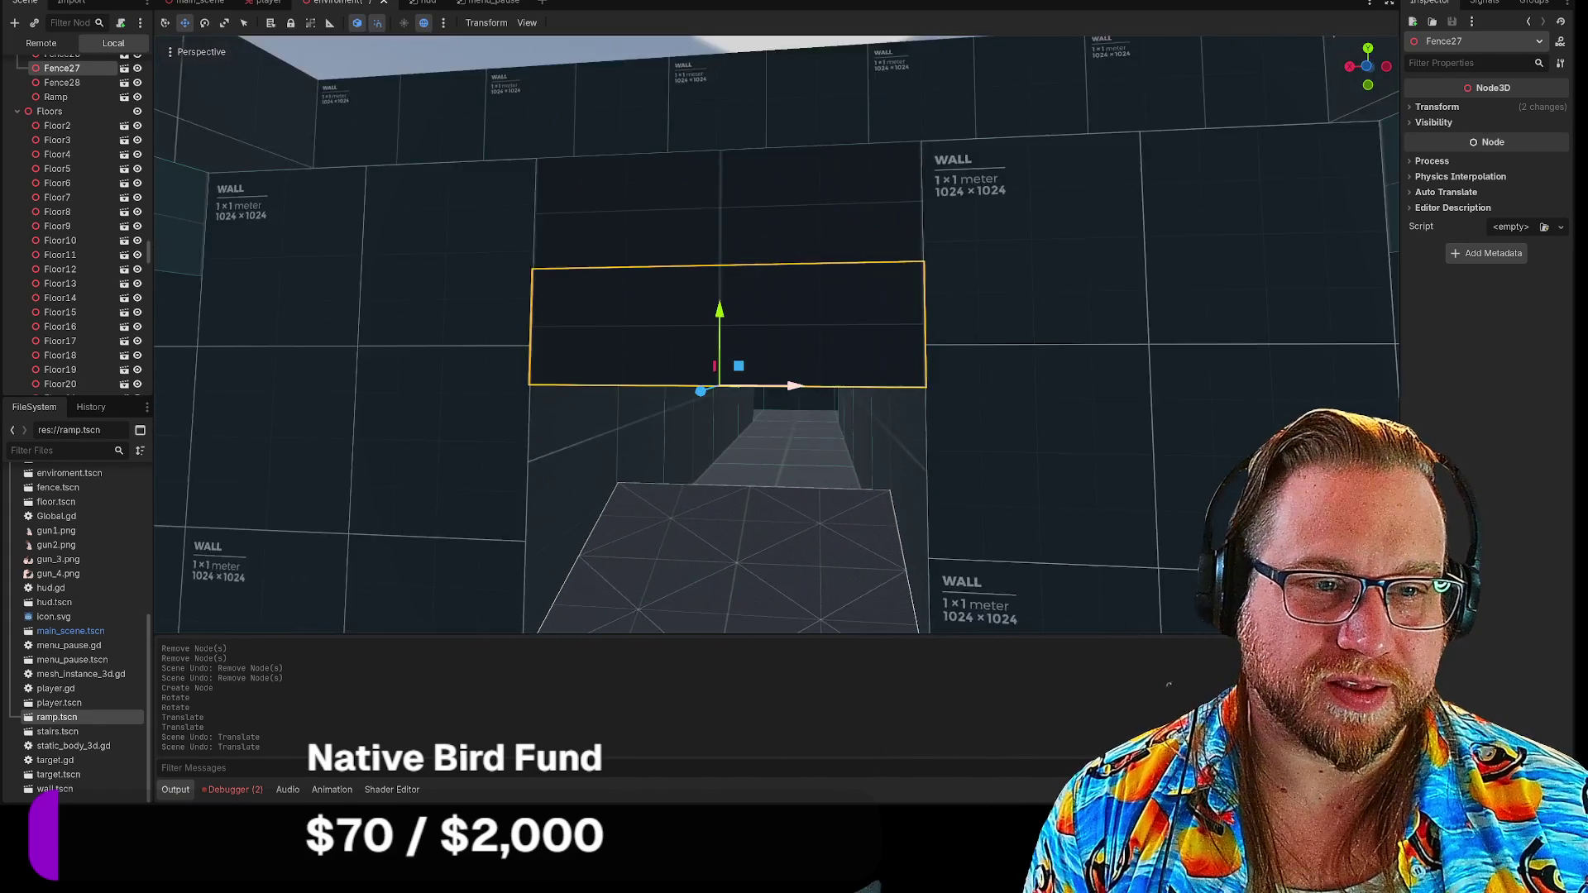
drag(763, 535, 757, 489)
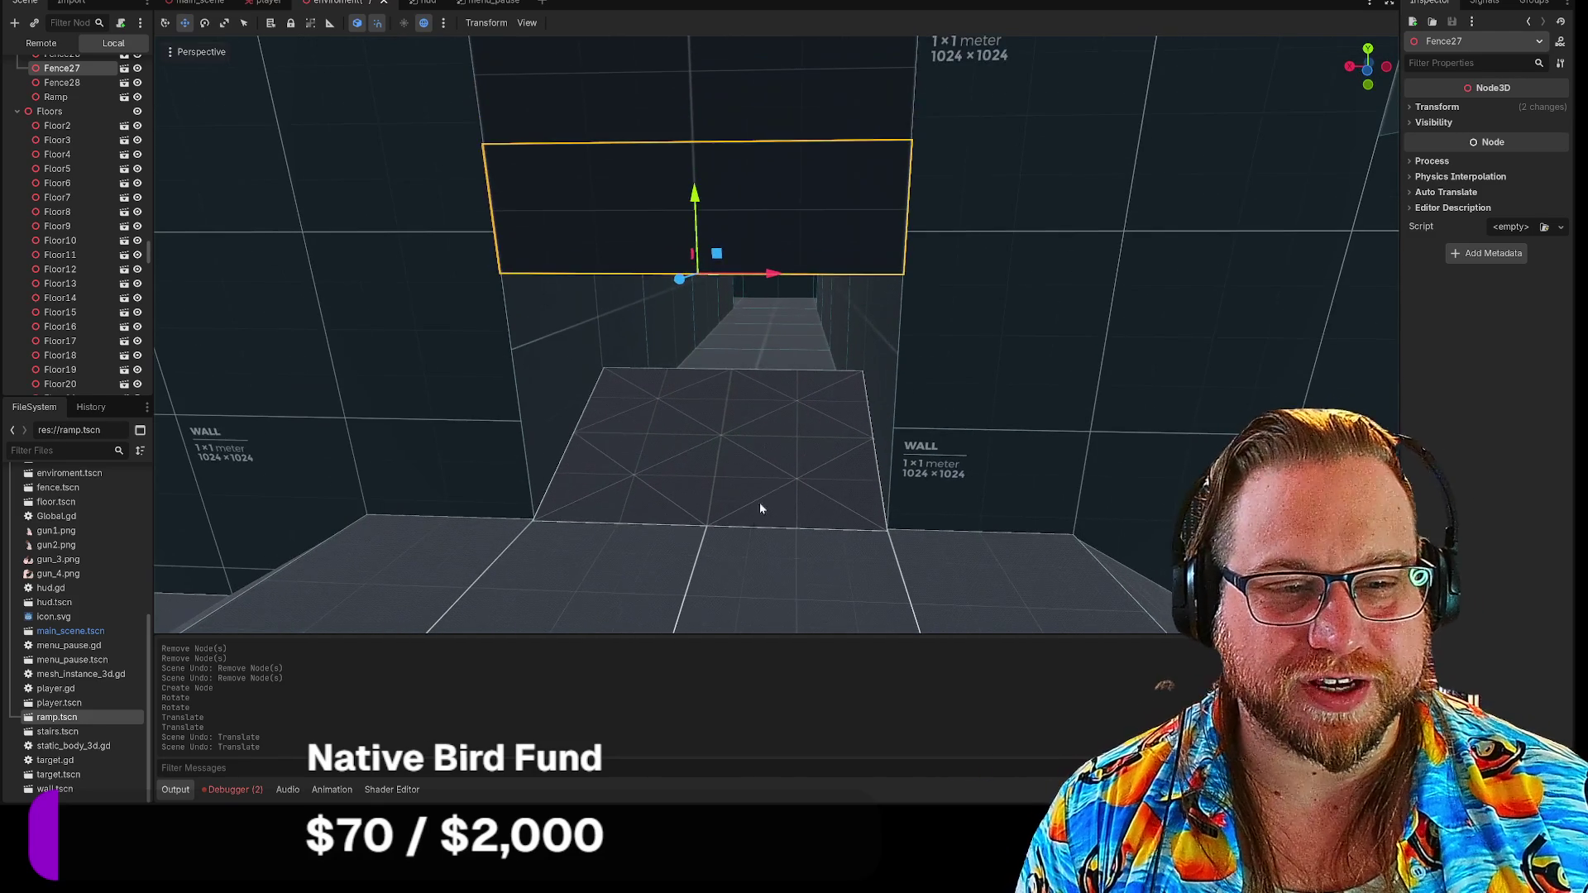
click(765, 446)
drag(801, 423, 800, 422)
scroll(789, 349, up, 5)
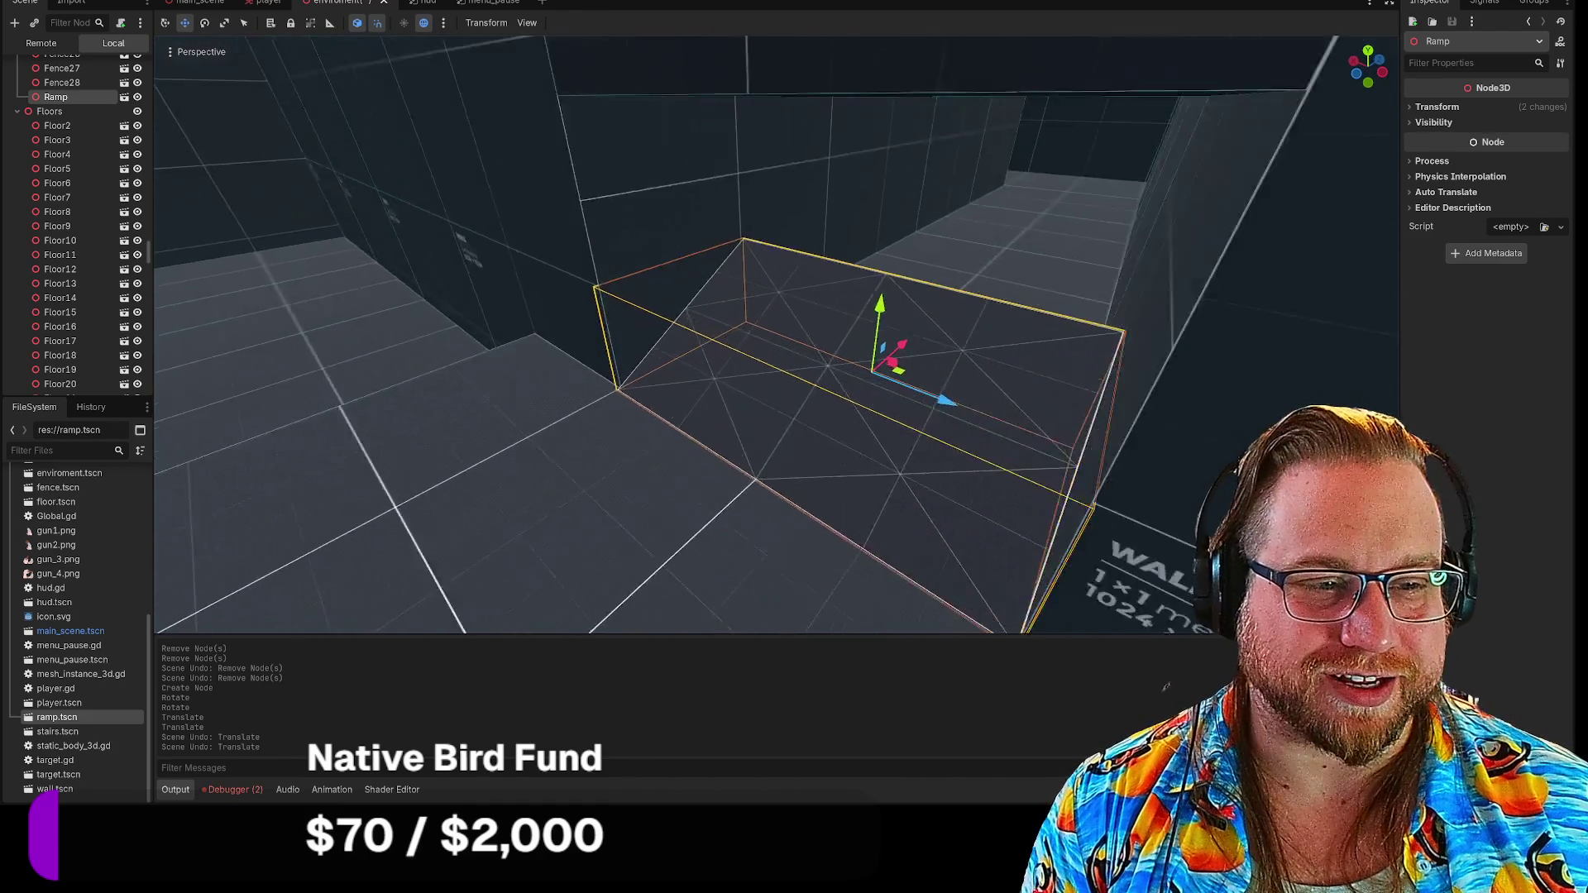
drag(770, 271, 783, 373)
right_click(769, 306)
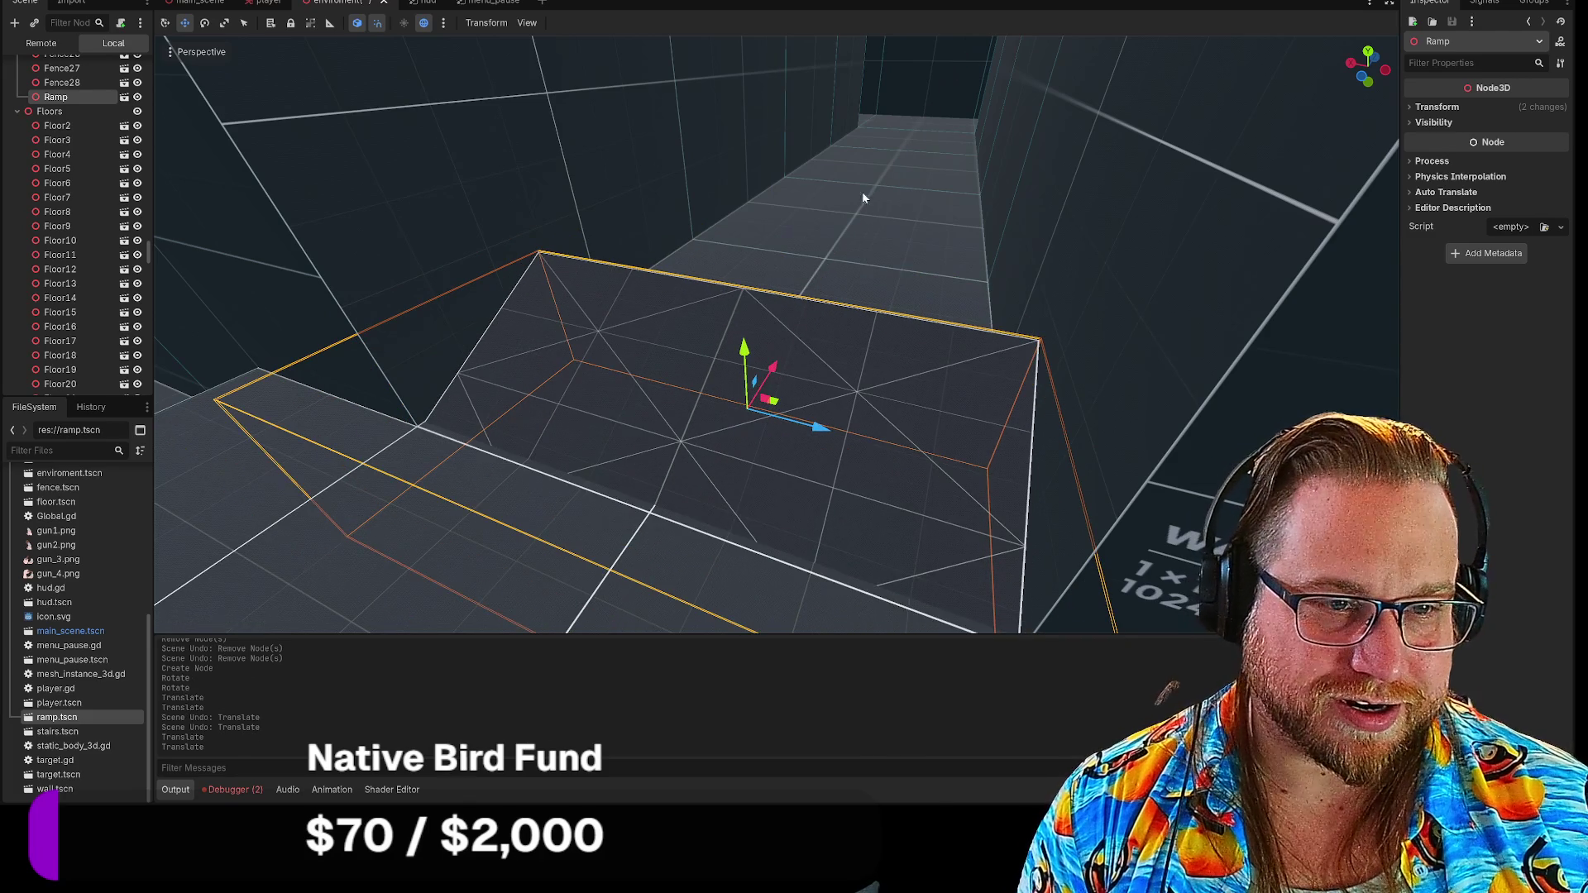
click(933, 121)
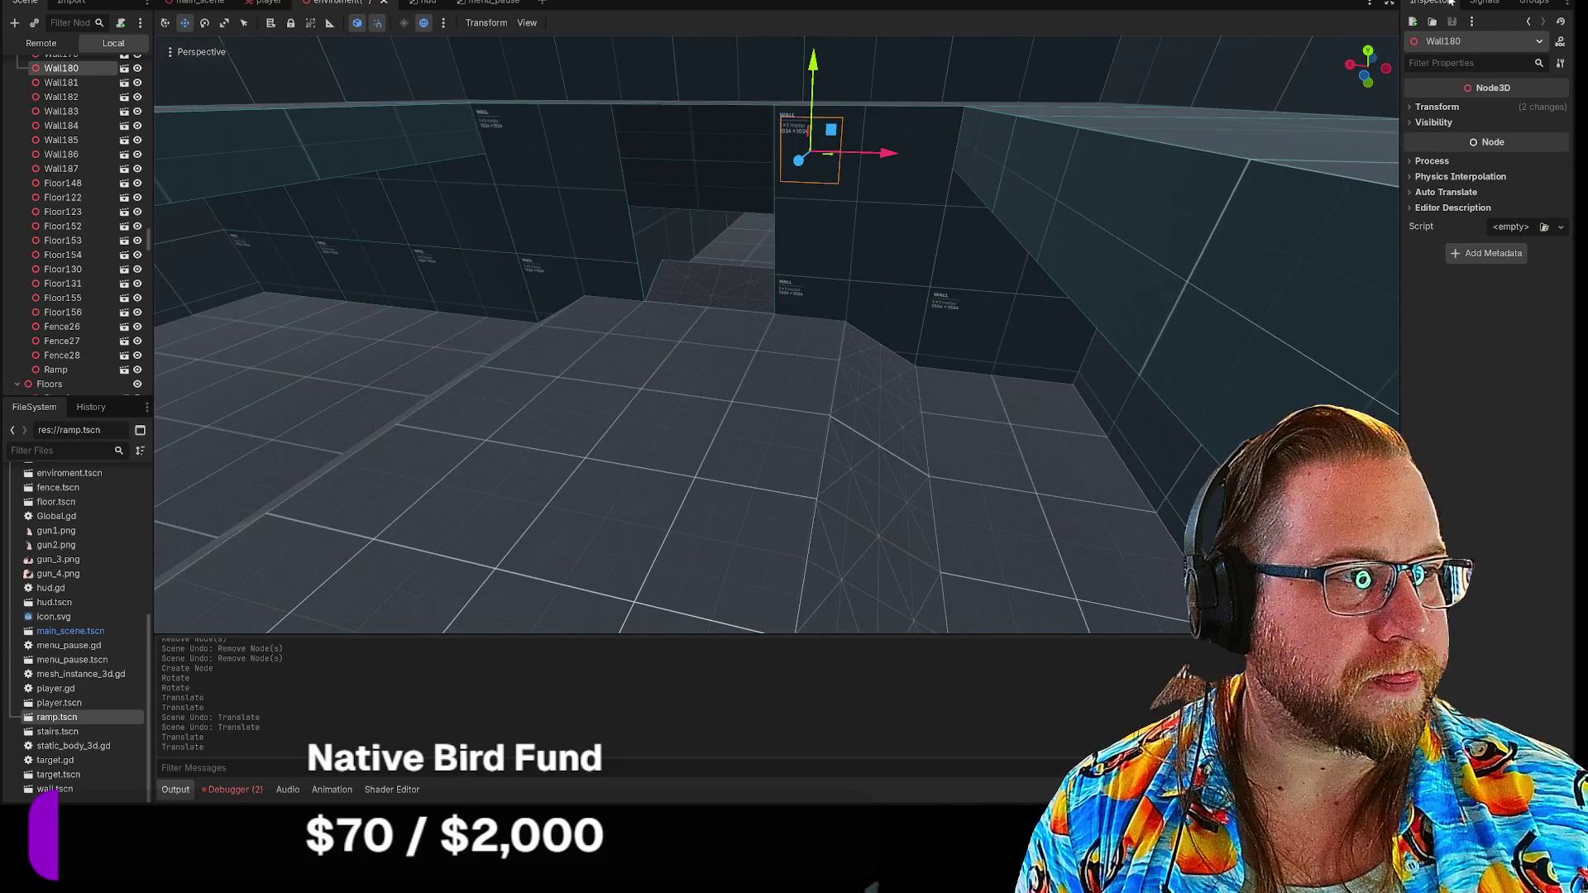
Run the game with F5 and walk through the corridor up and over the new ramp
key(F5)
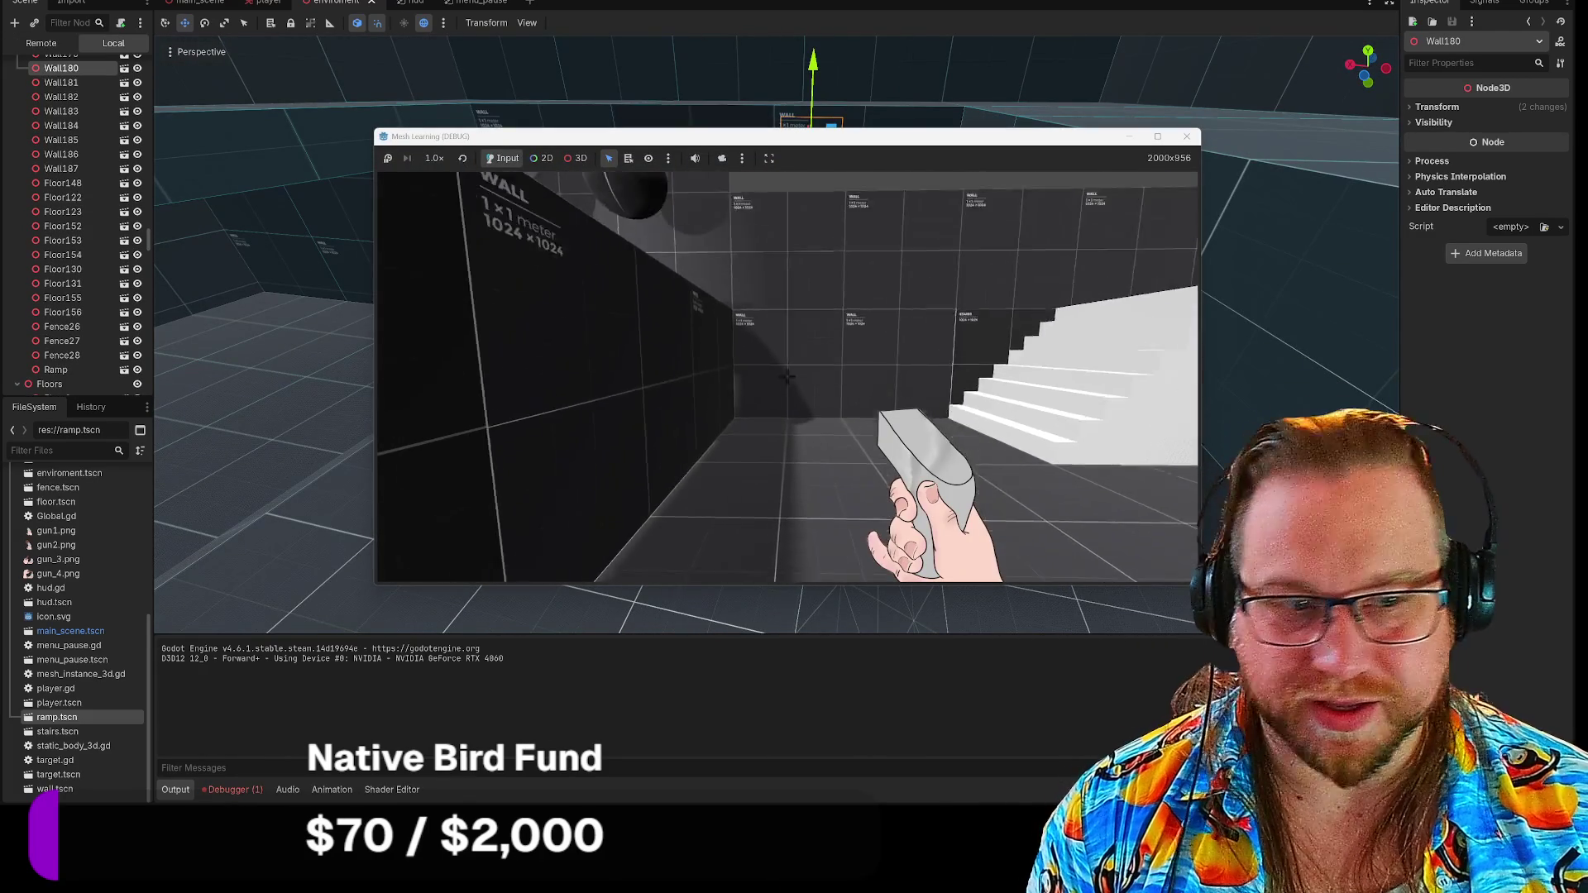
key(w)
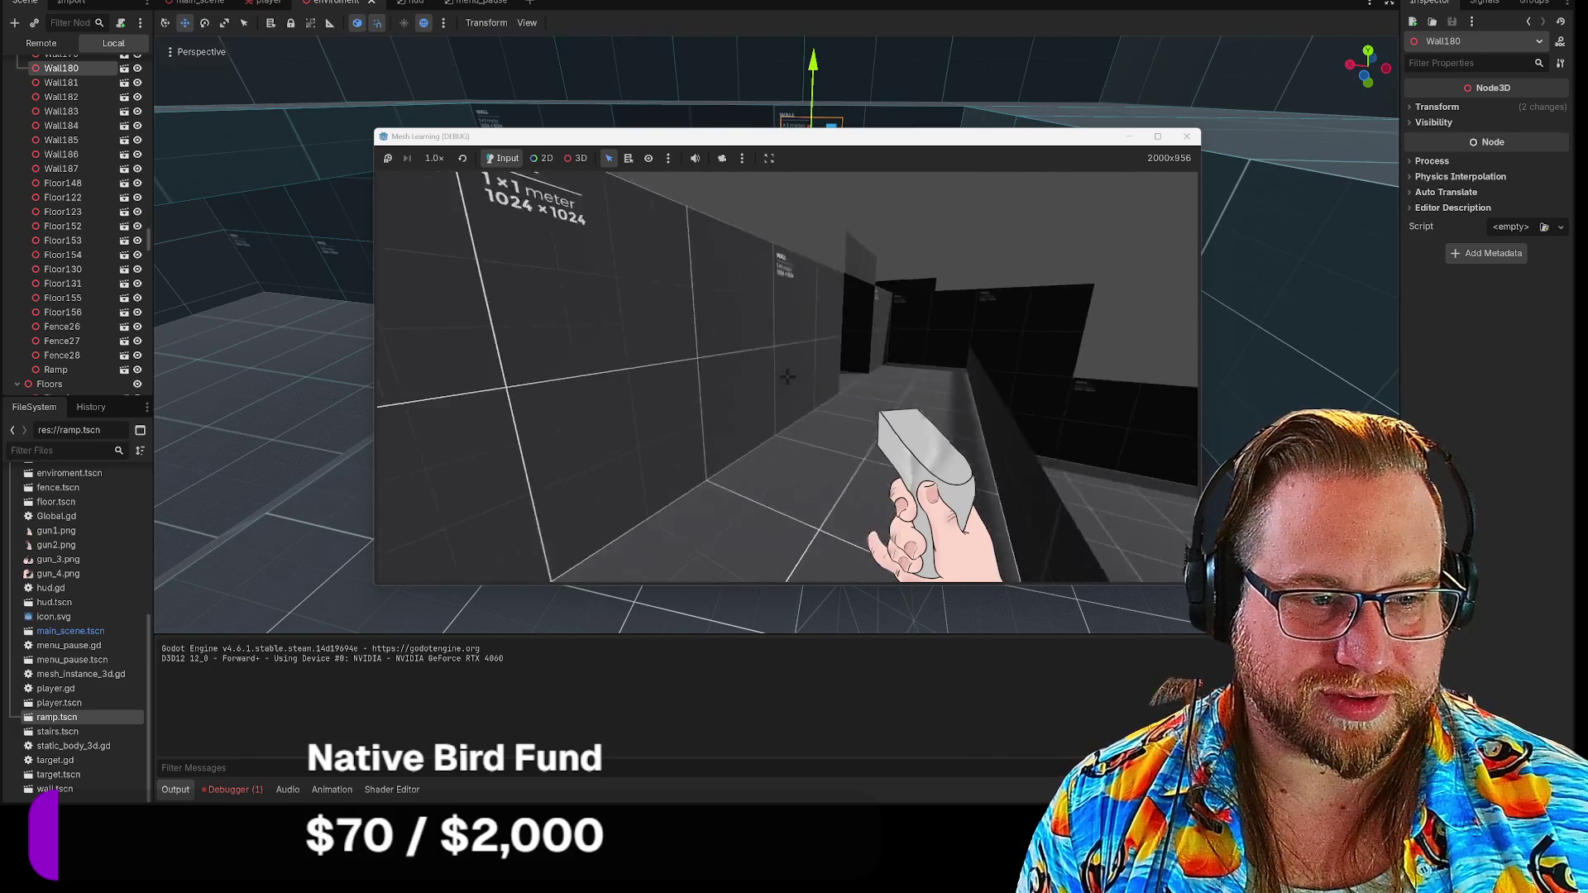
key(w)
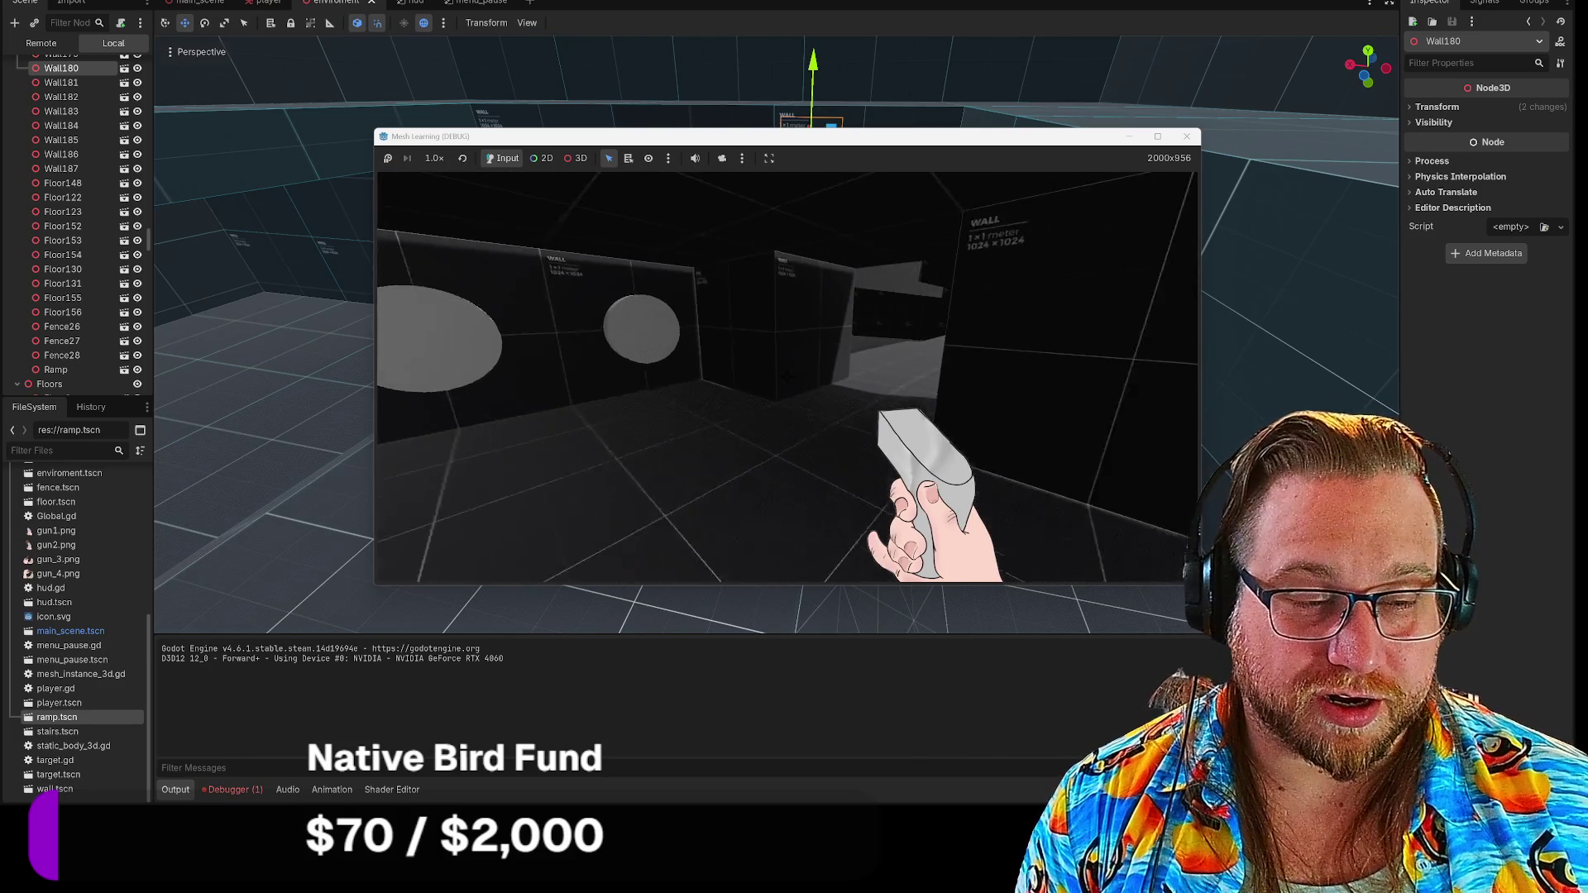
key(w)
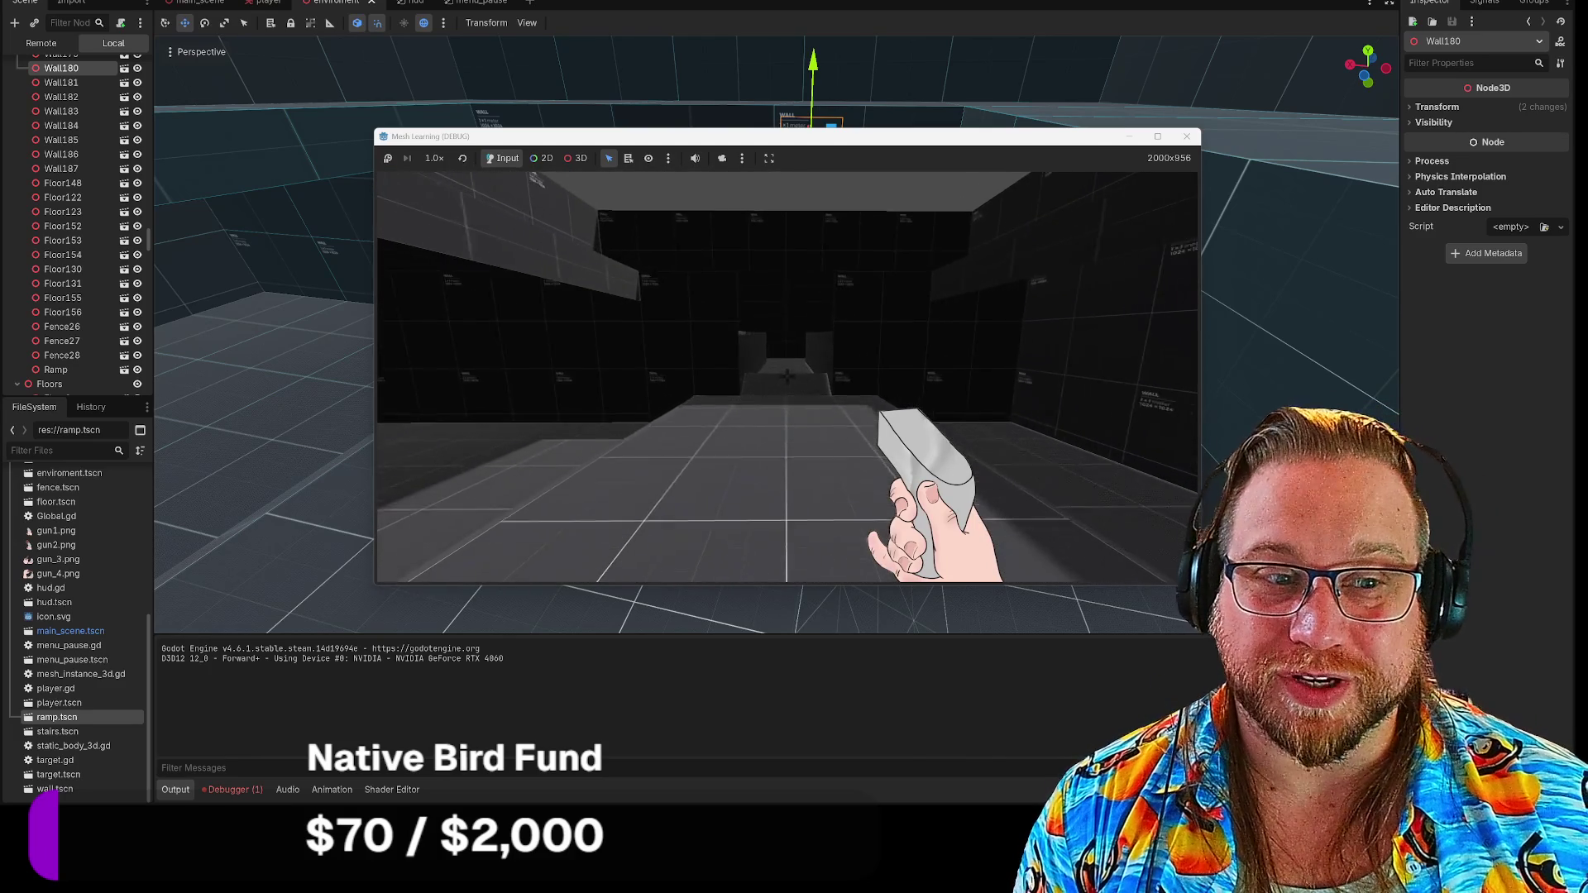
key(w)
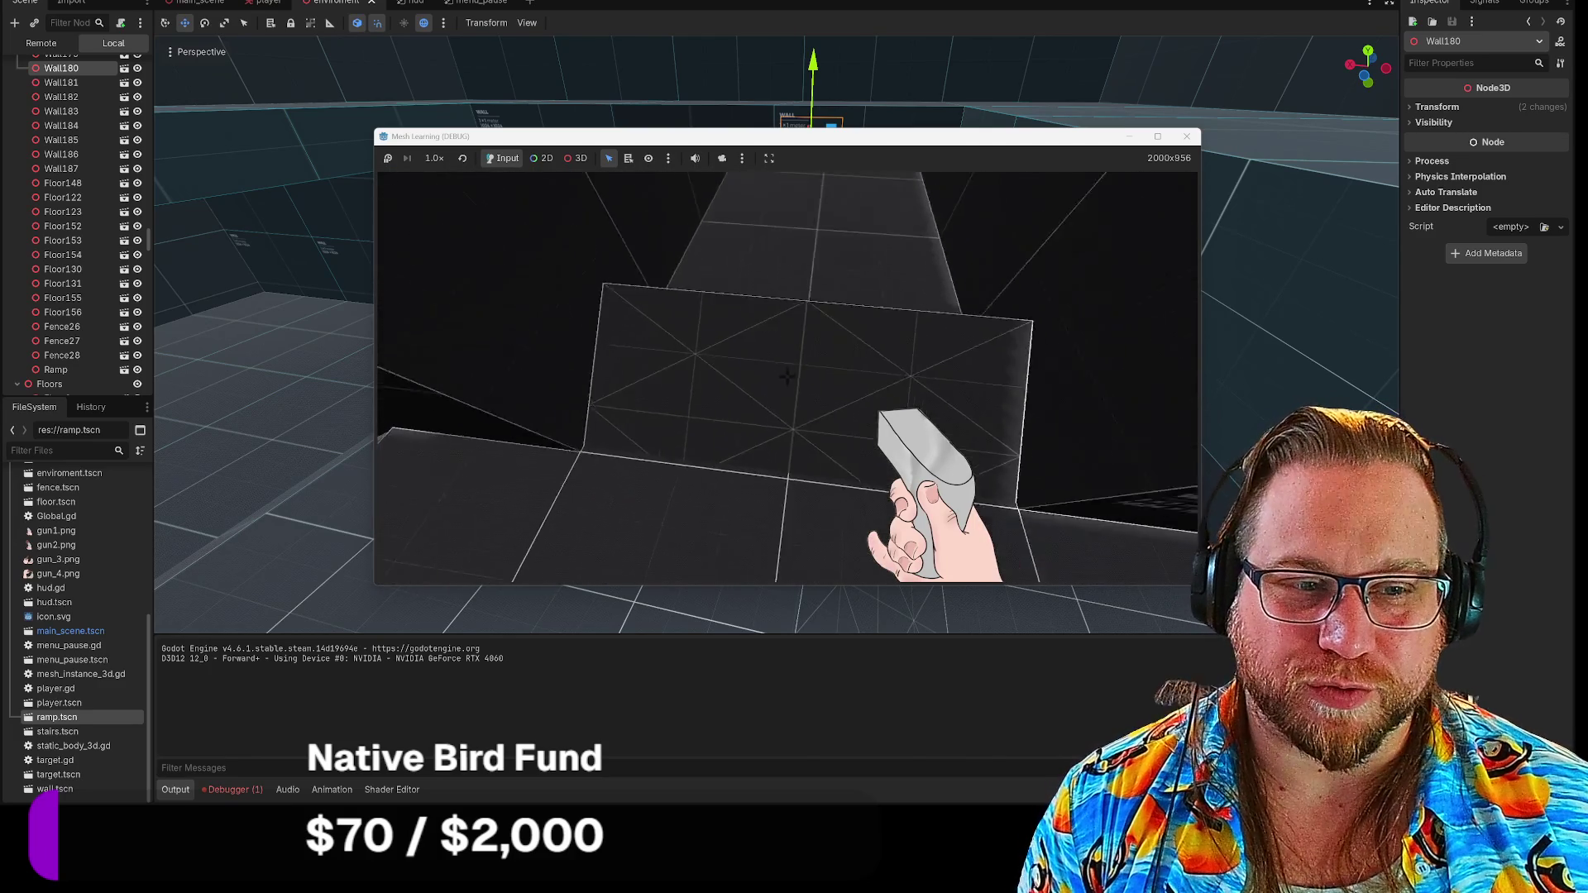
key(w)
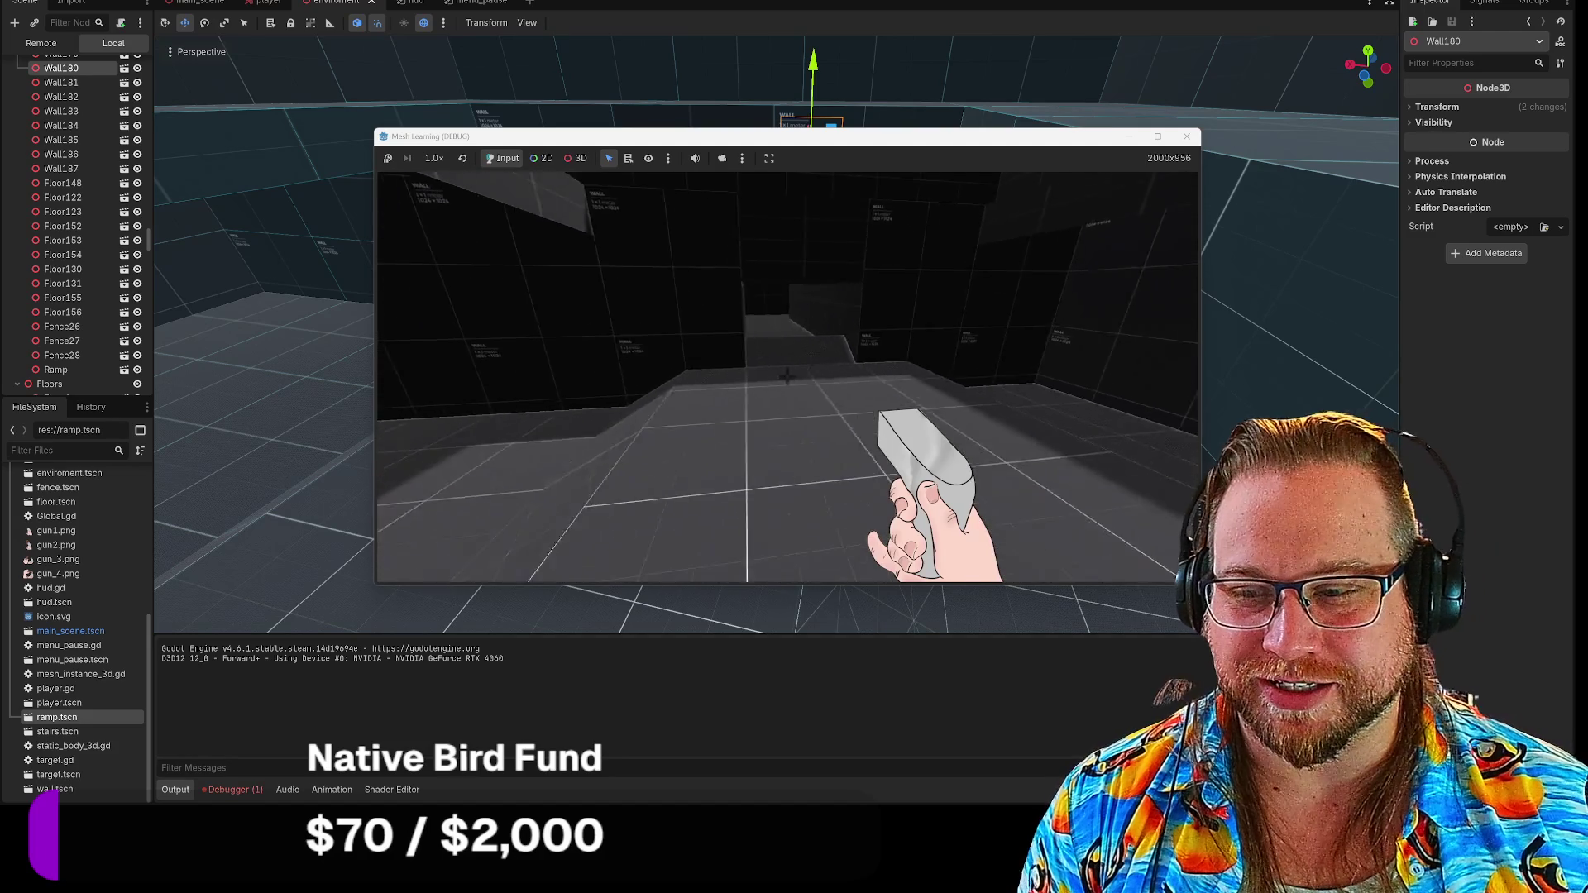
Look around the dark corridor and walk into it, then pause and quit to the editor
key(w)
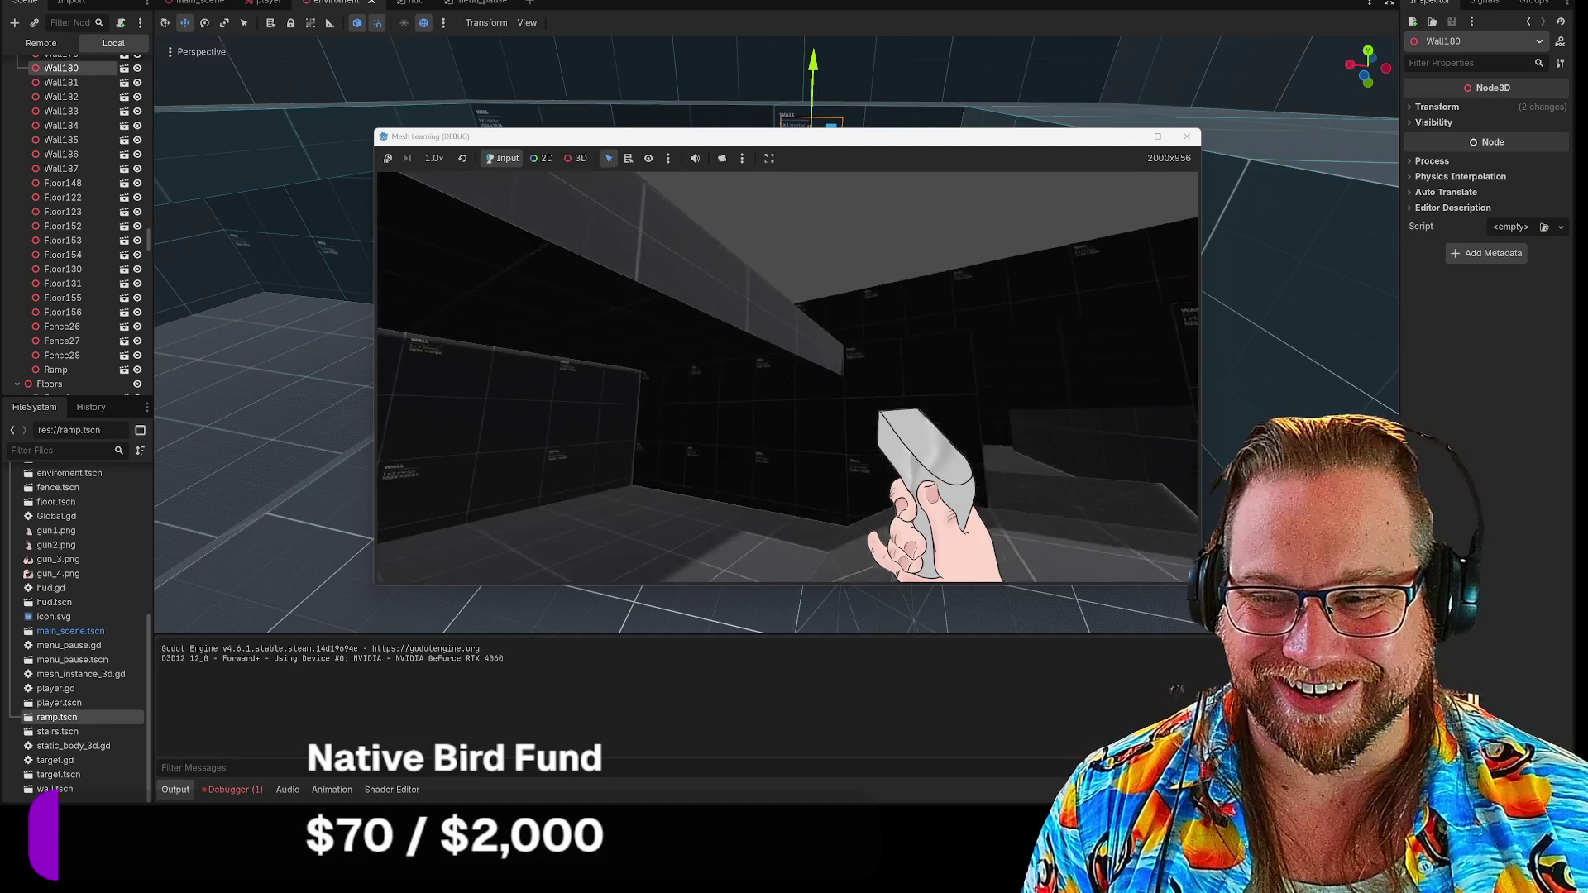
key(w)
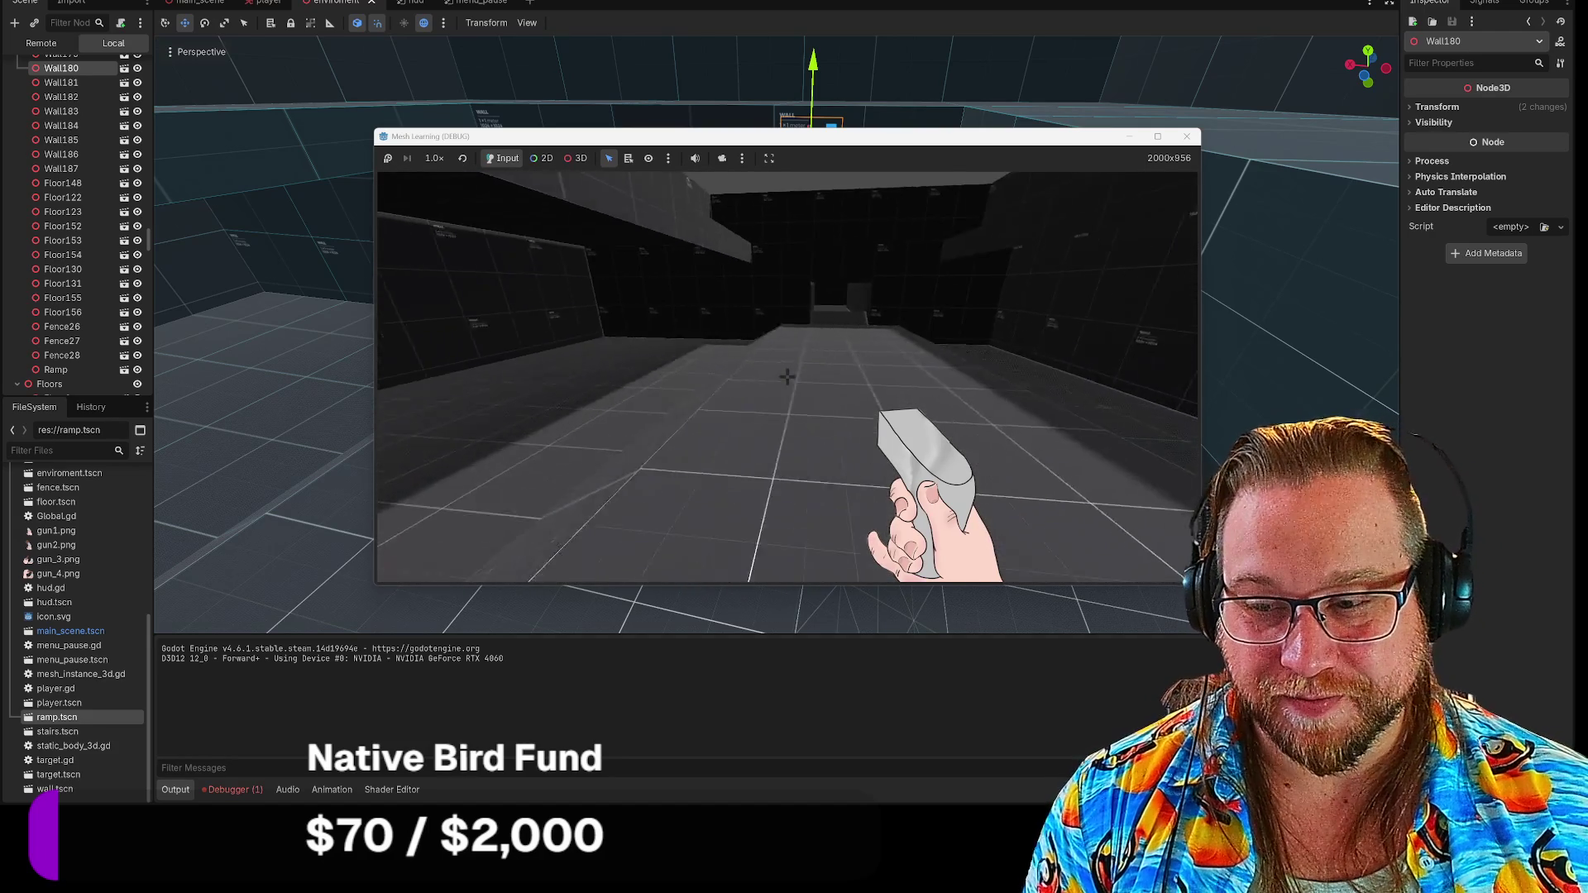
key(w)
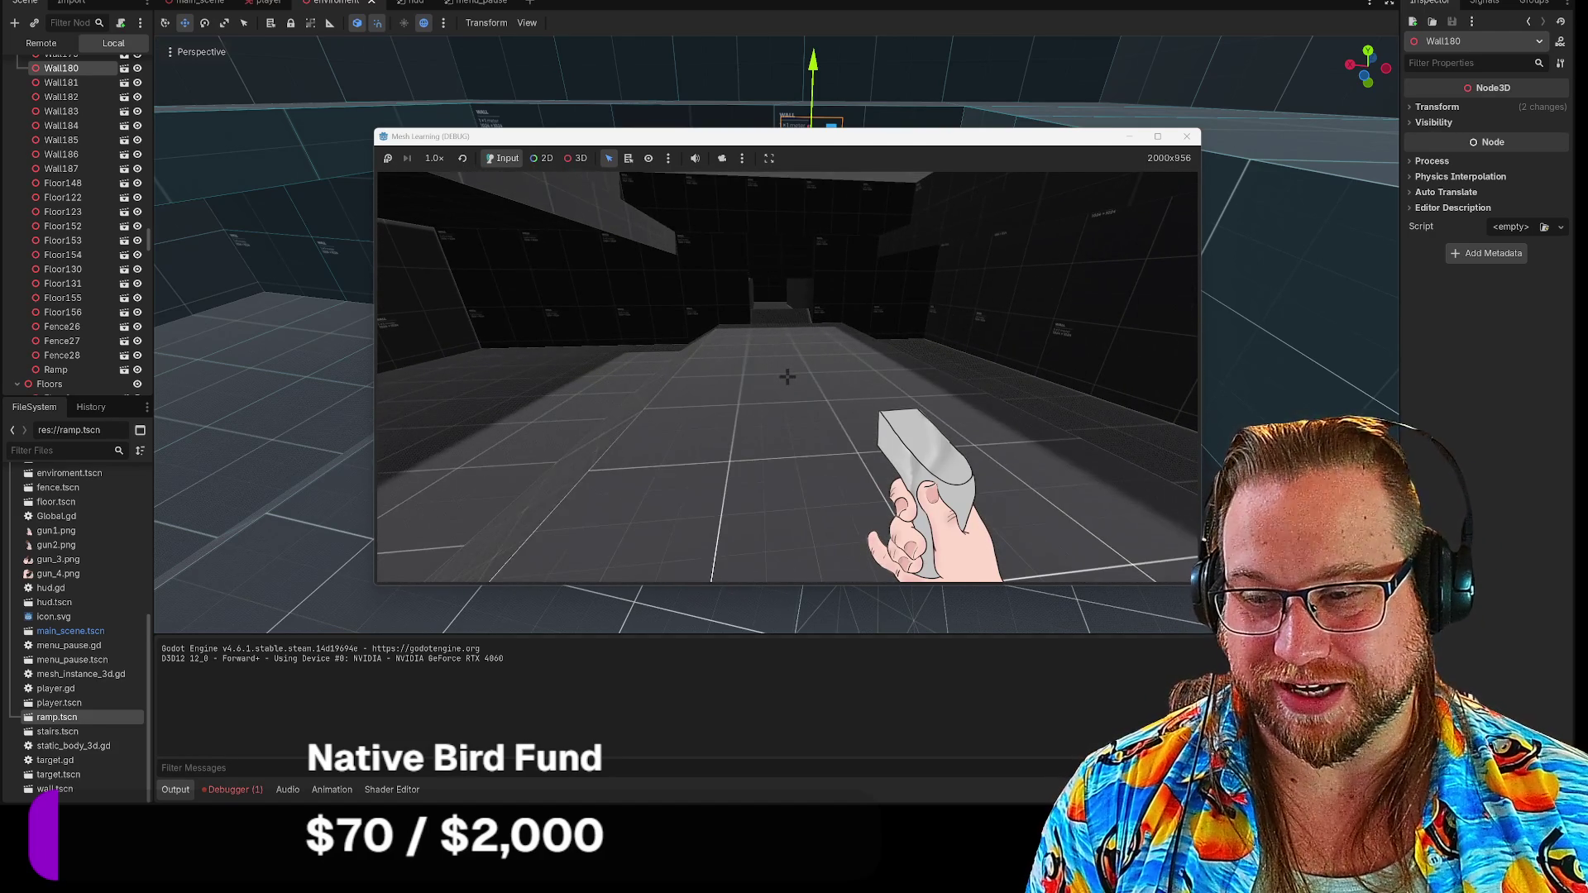
key(w)
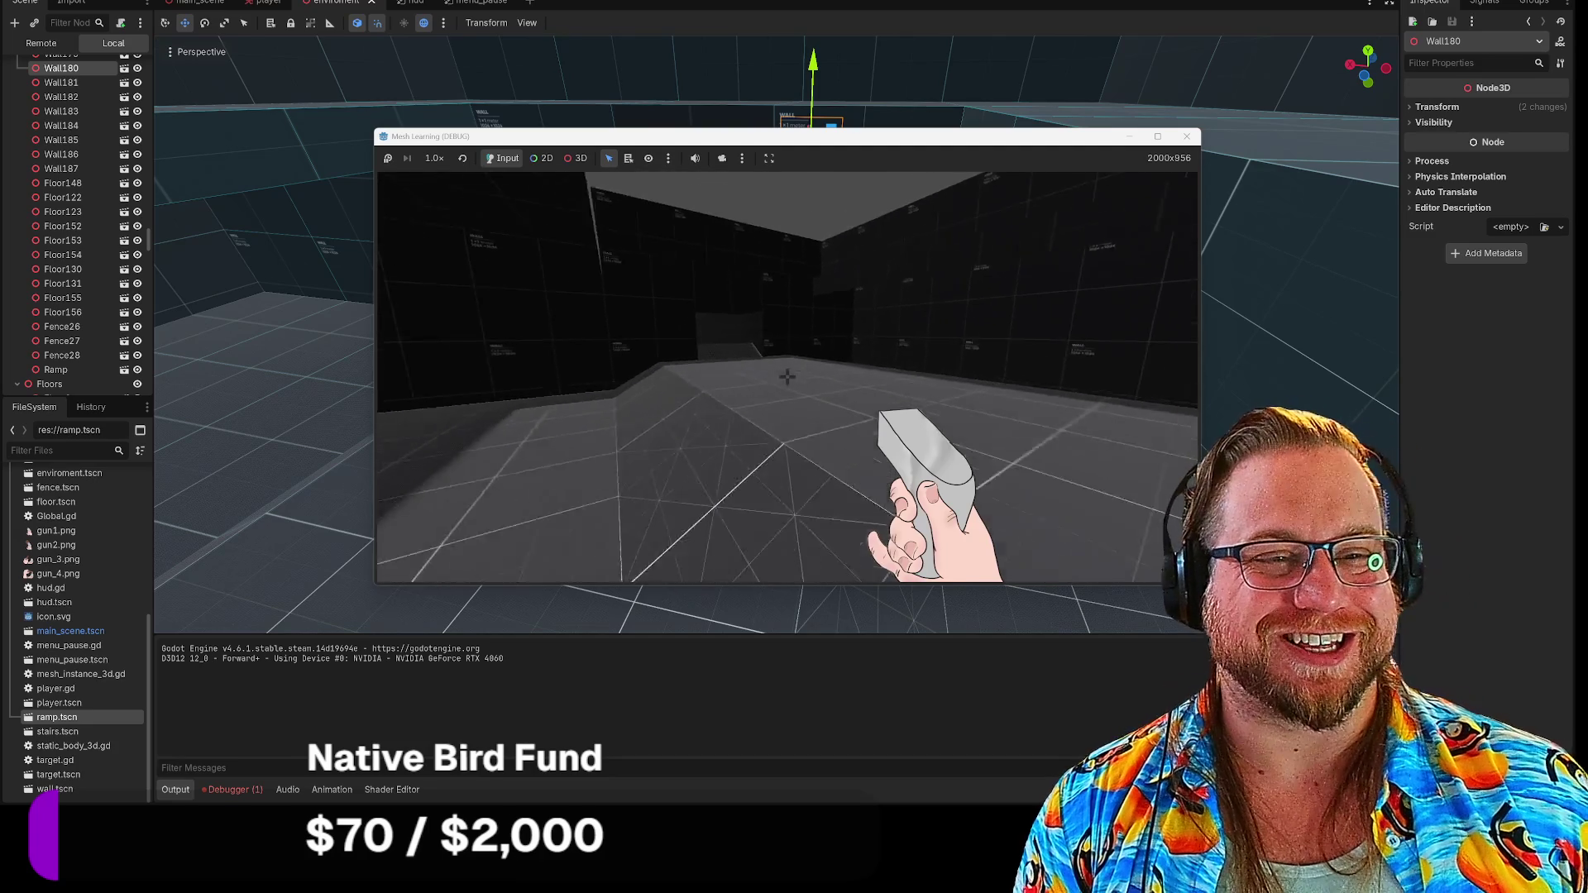
key(Escape)
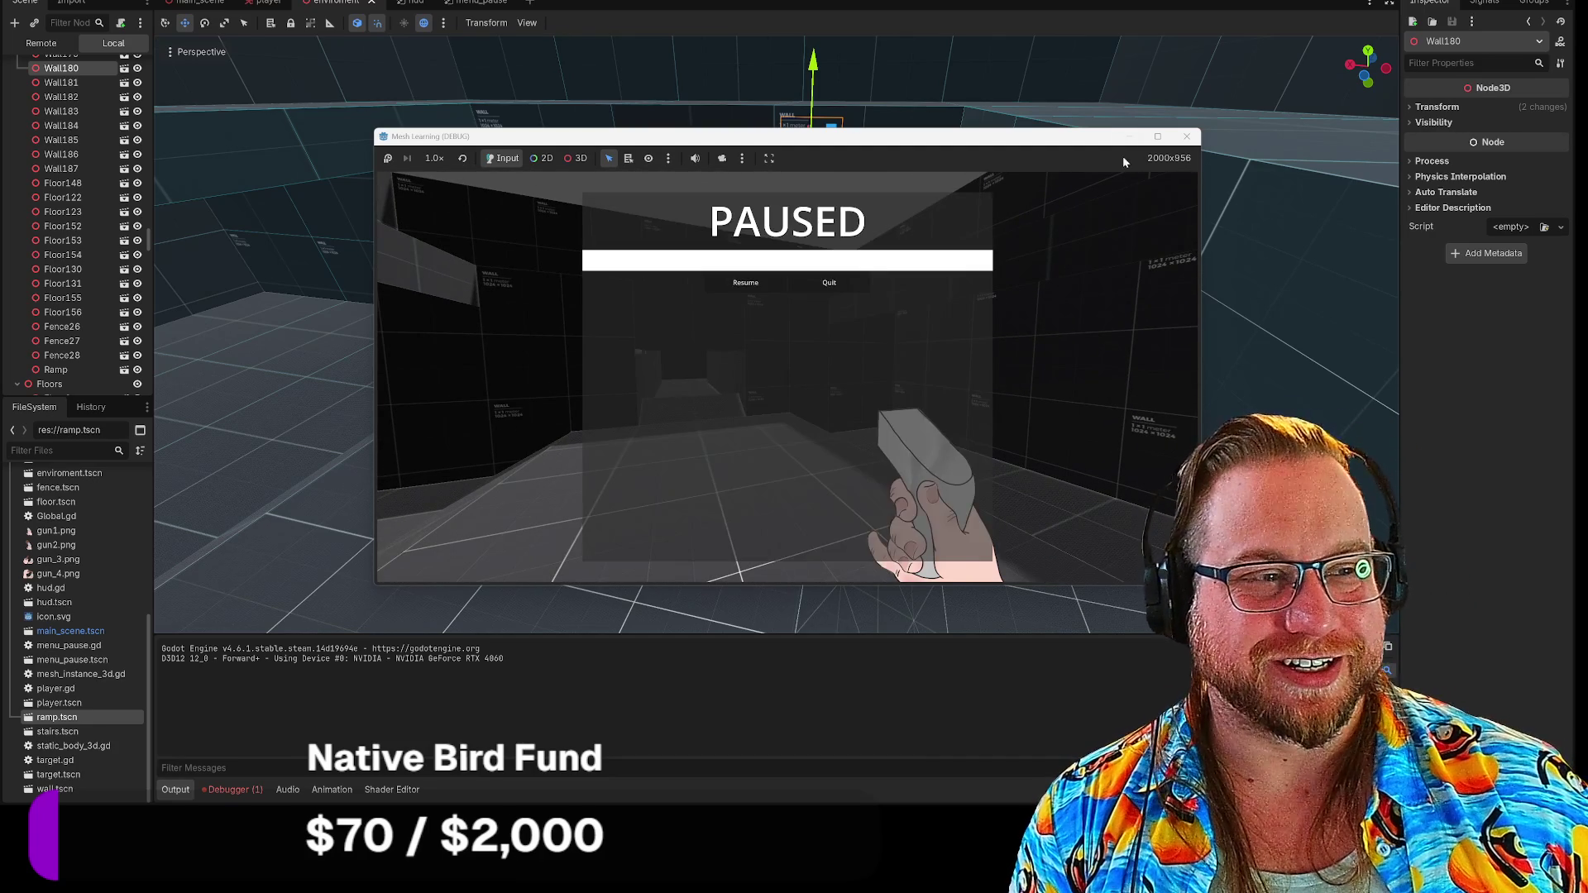
click(840, 283)
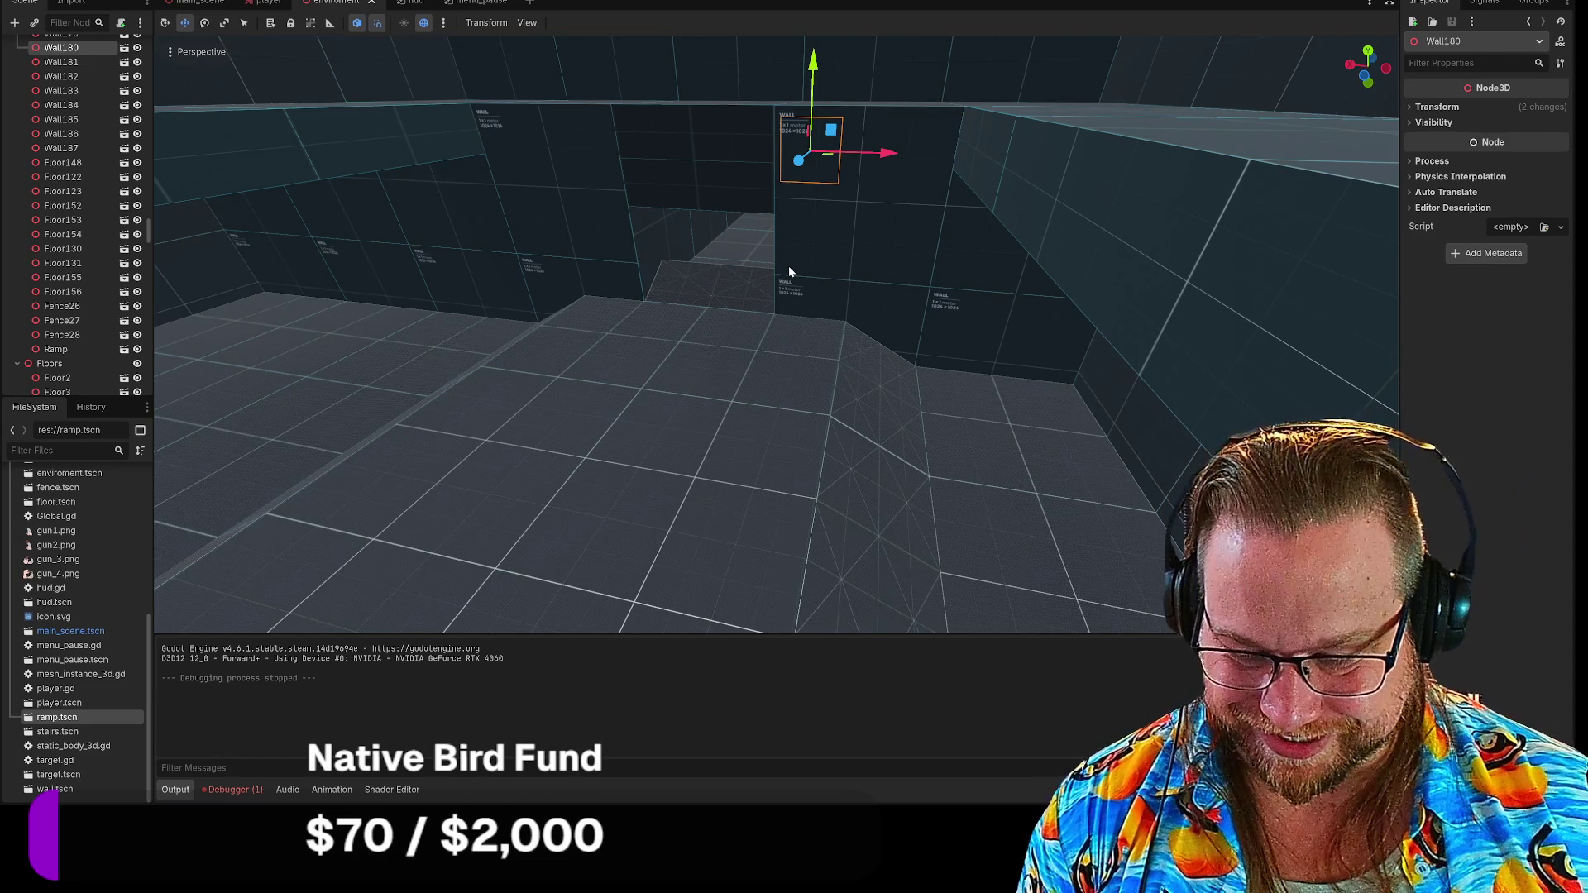
Select the Ramp in the corridor and confirm its removal
click(740, 276)
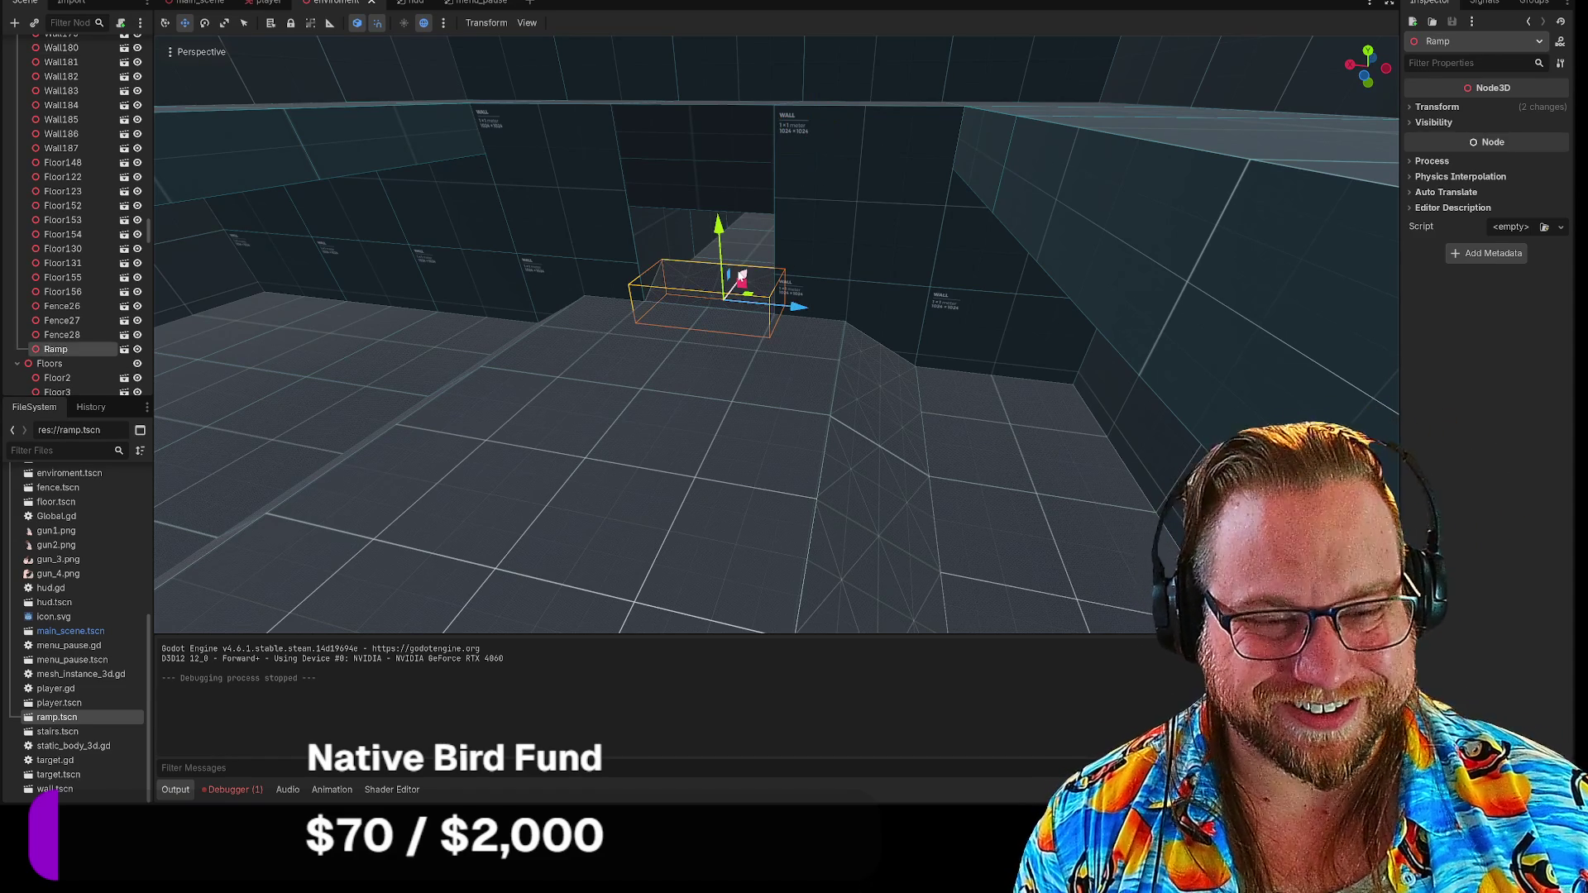
key(Delete)
click(748, 400)
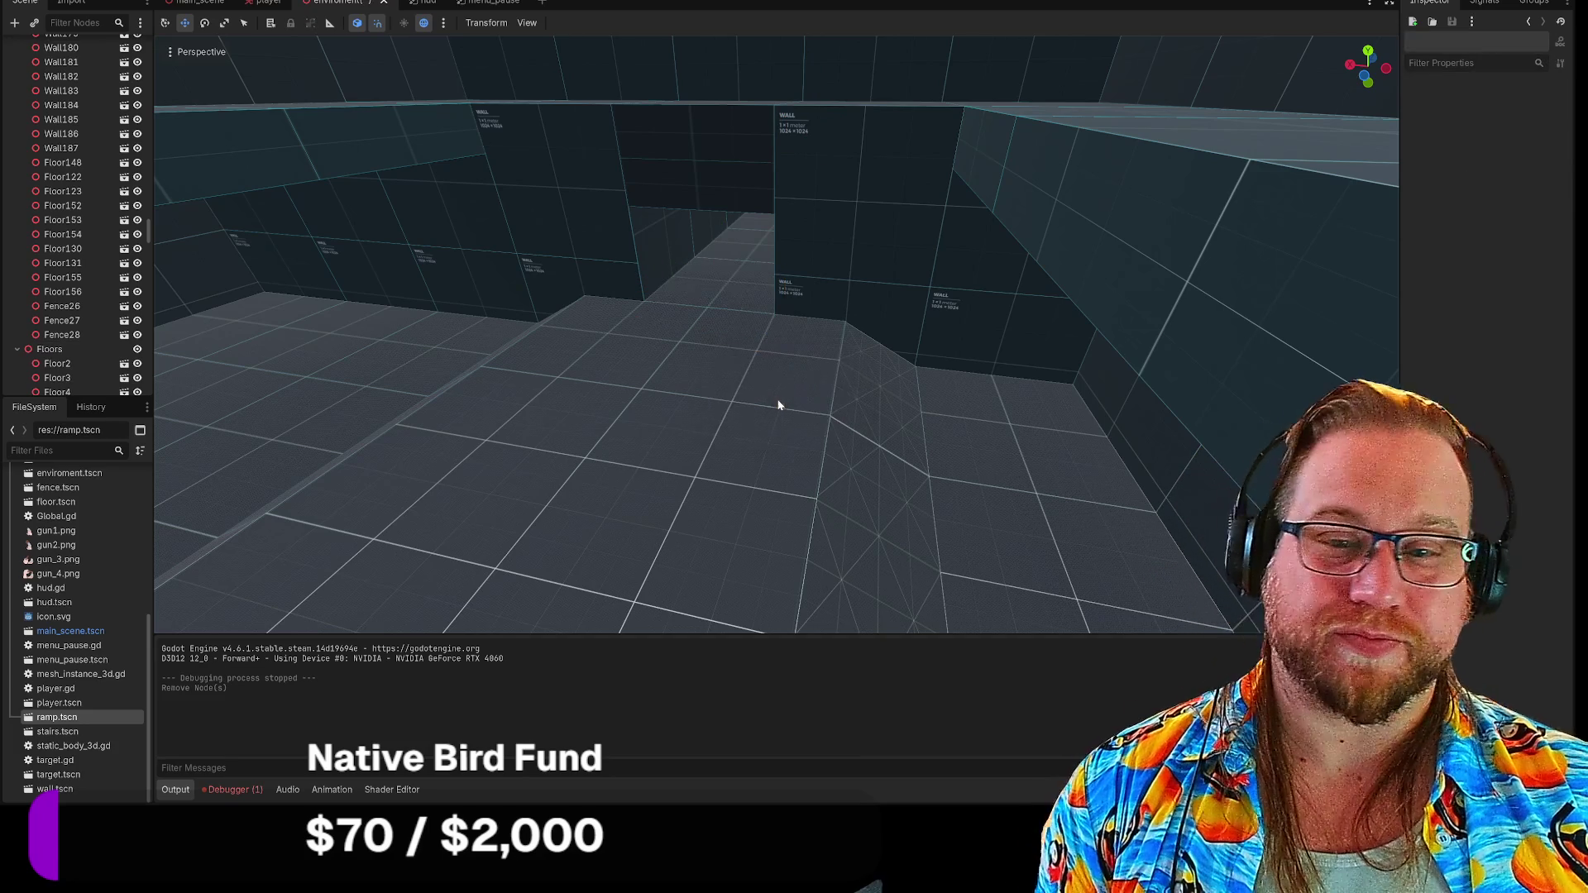
key(w)
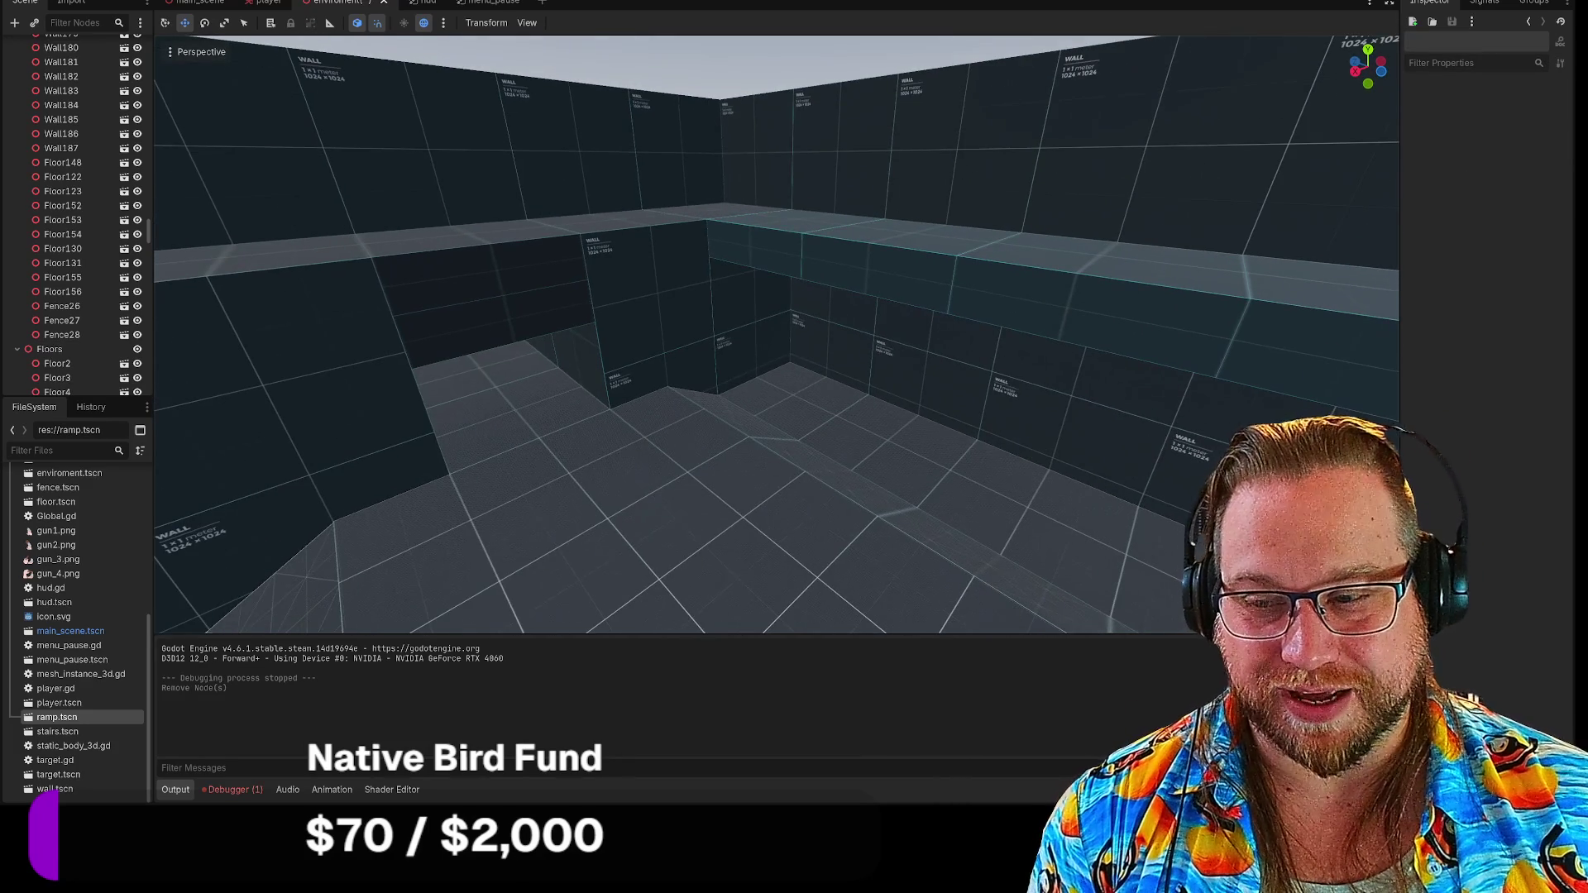
key(w)
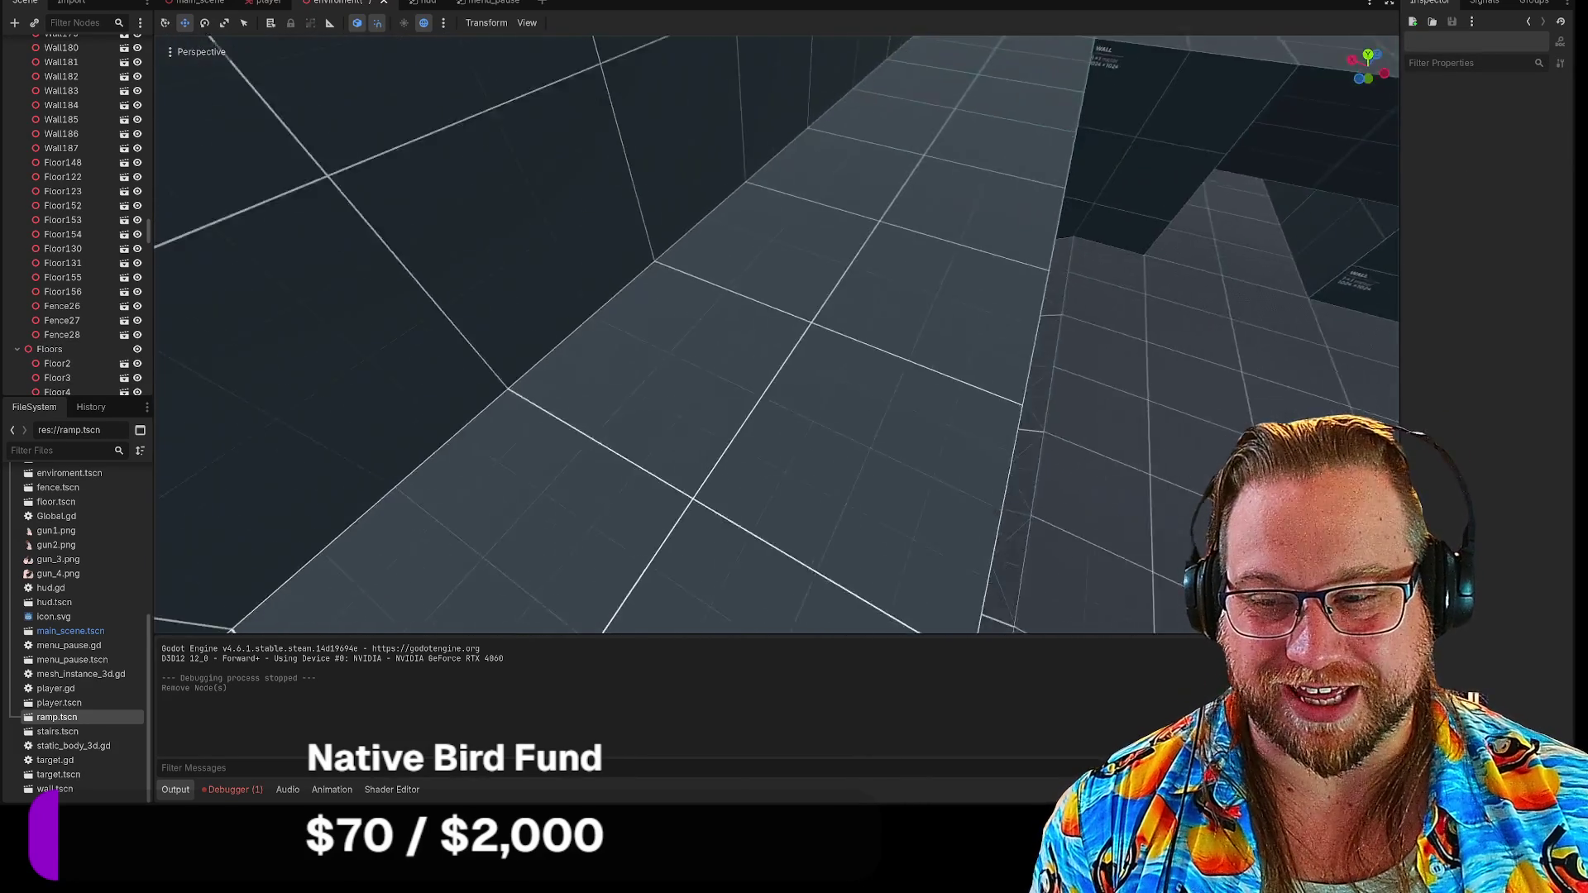
key(w)
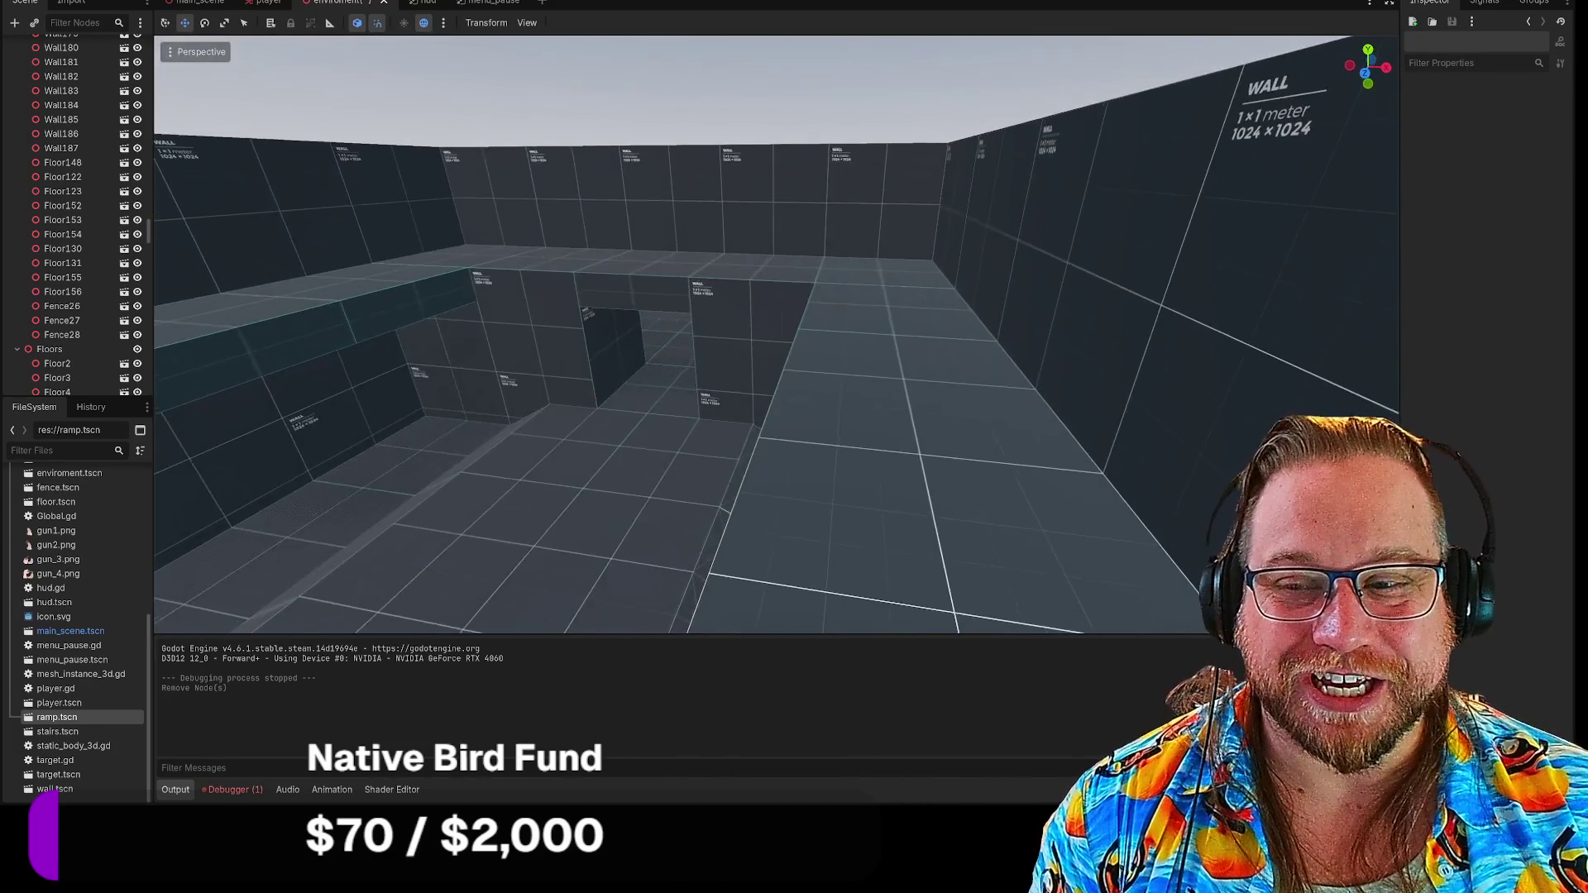
key(w)
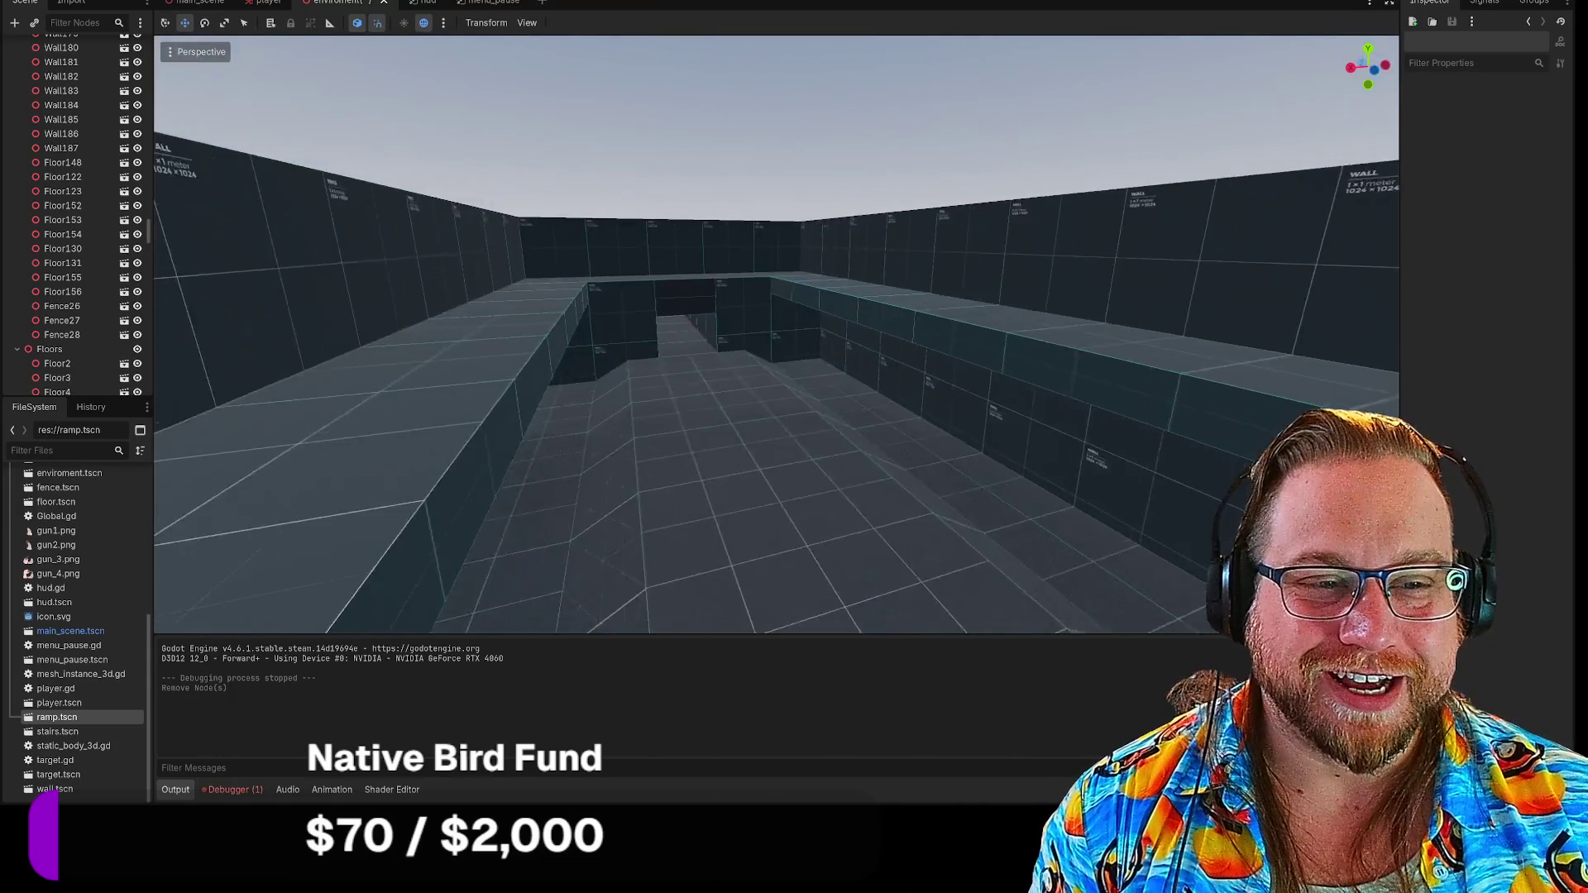
key(w)
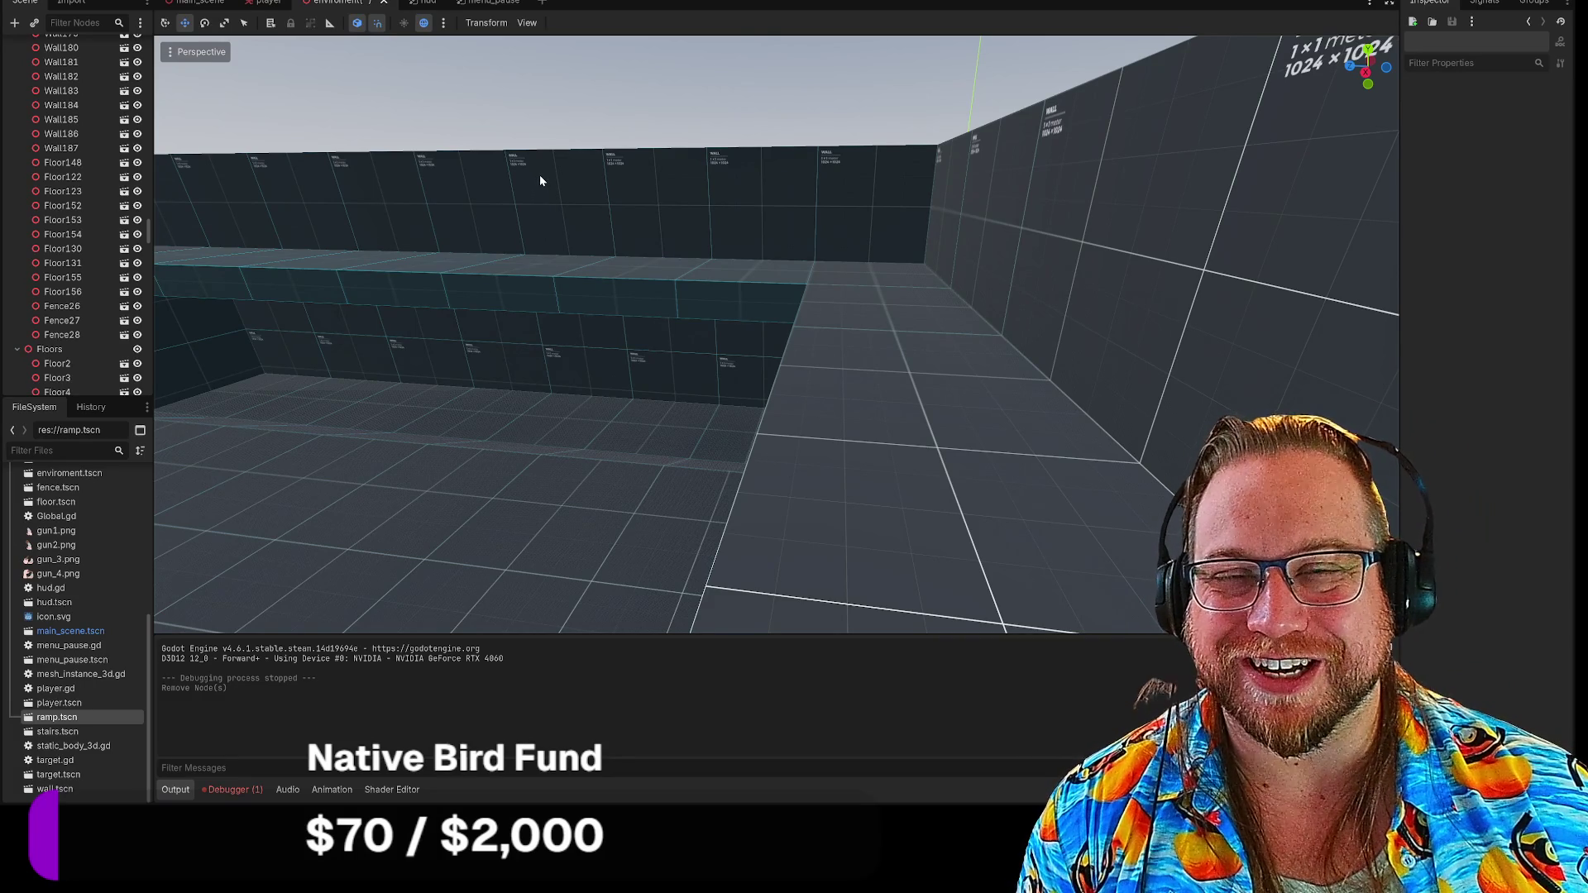
mouse_move(662, 196)
mouse_down()
mouse_move(662, 331)
mouse_move(629, 215)
mouse_move(744, 207)
mouse_move(463, 198)
mouse_move(595, 211)
mouse_move(717, 183)
mouse_up()
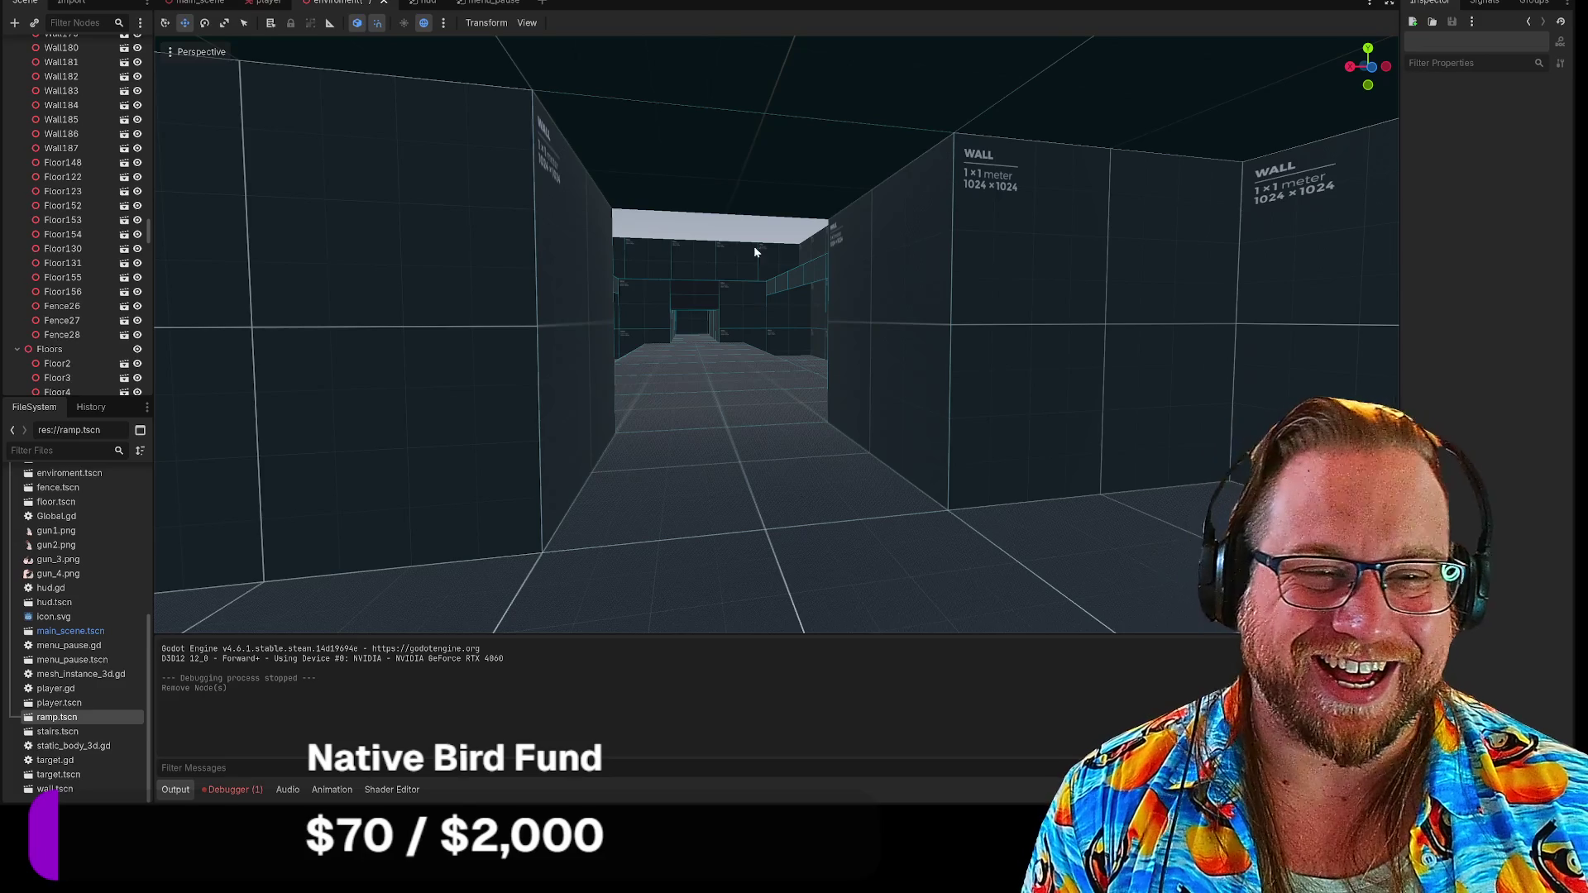
right_click(829, 314)
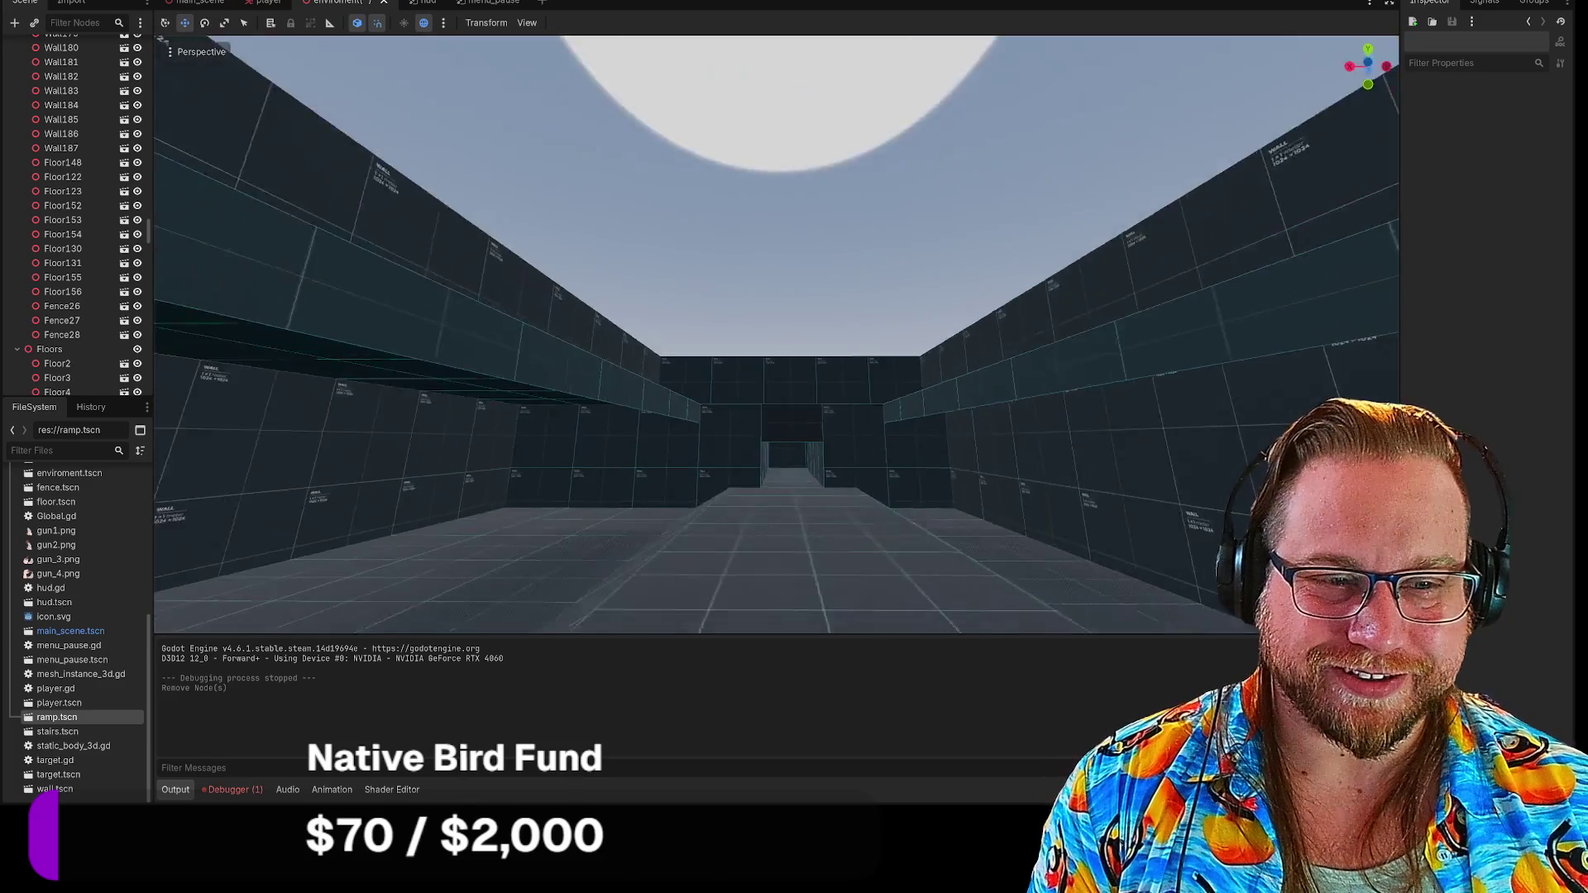
key(w)
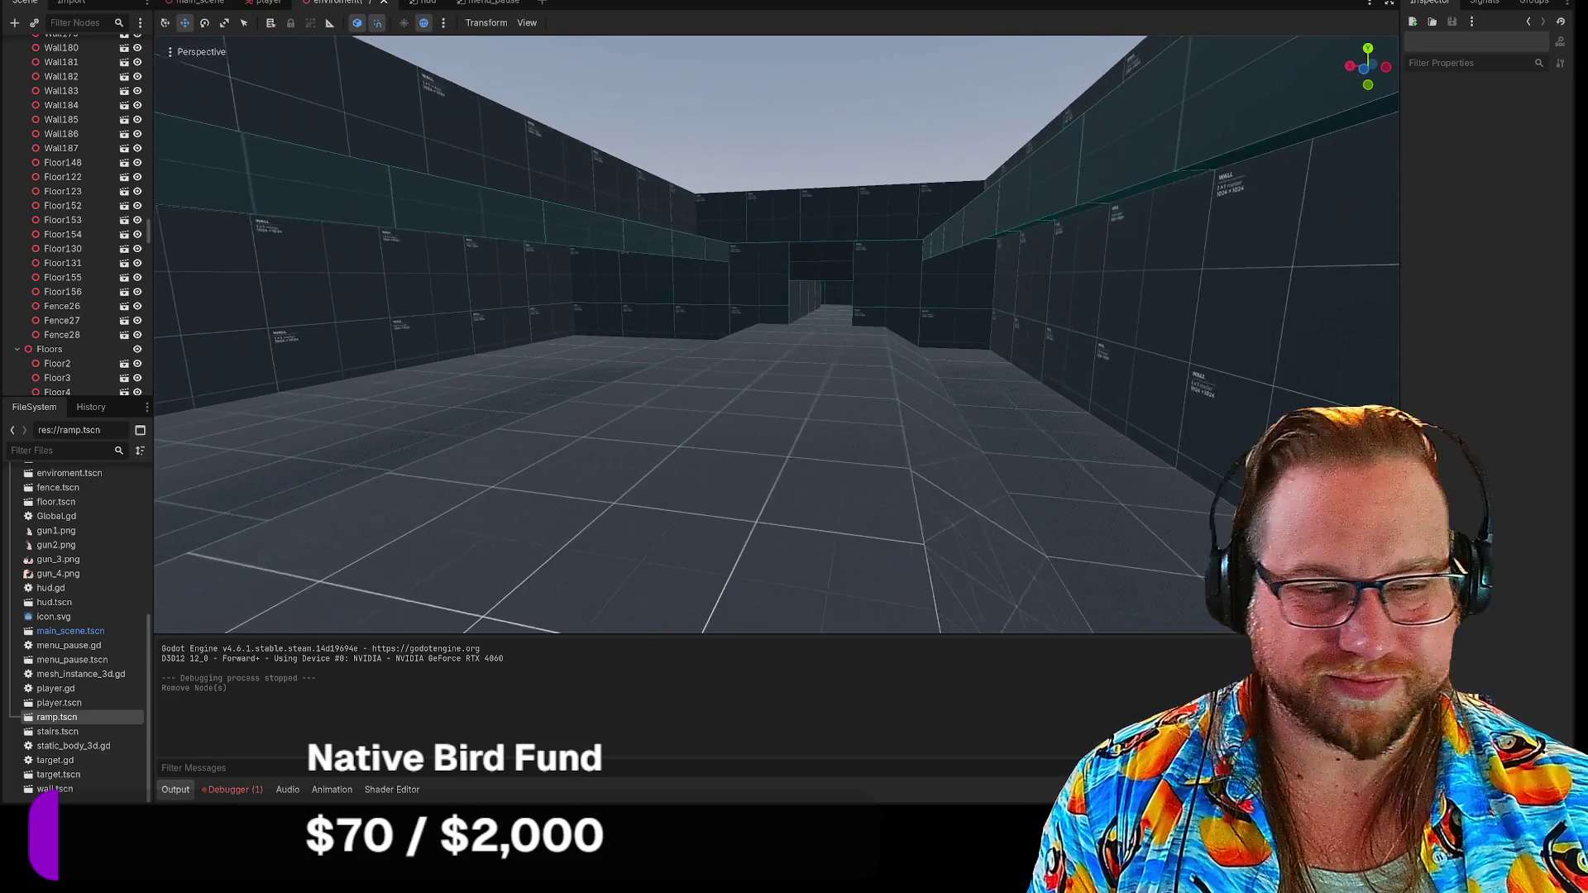
key(s)
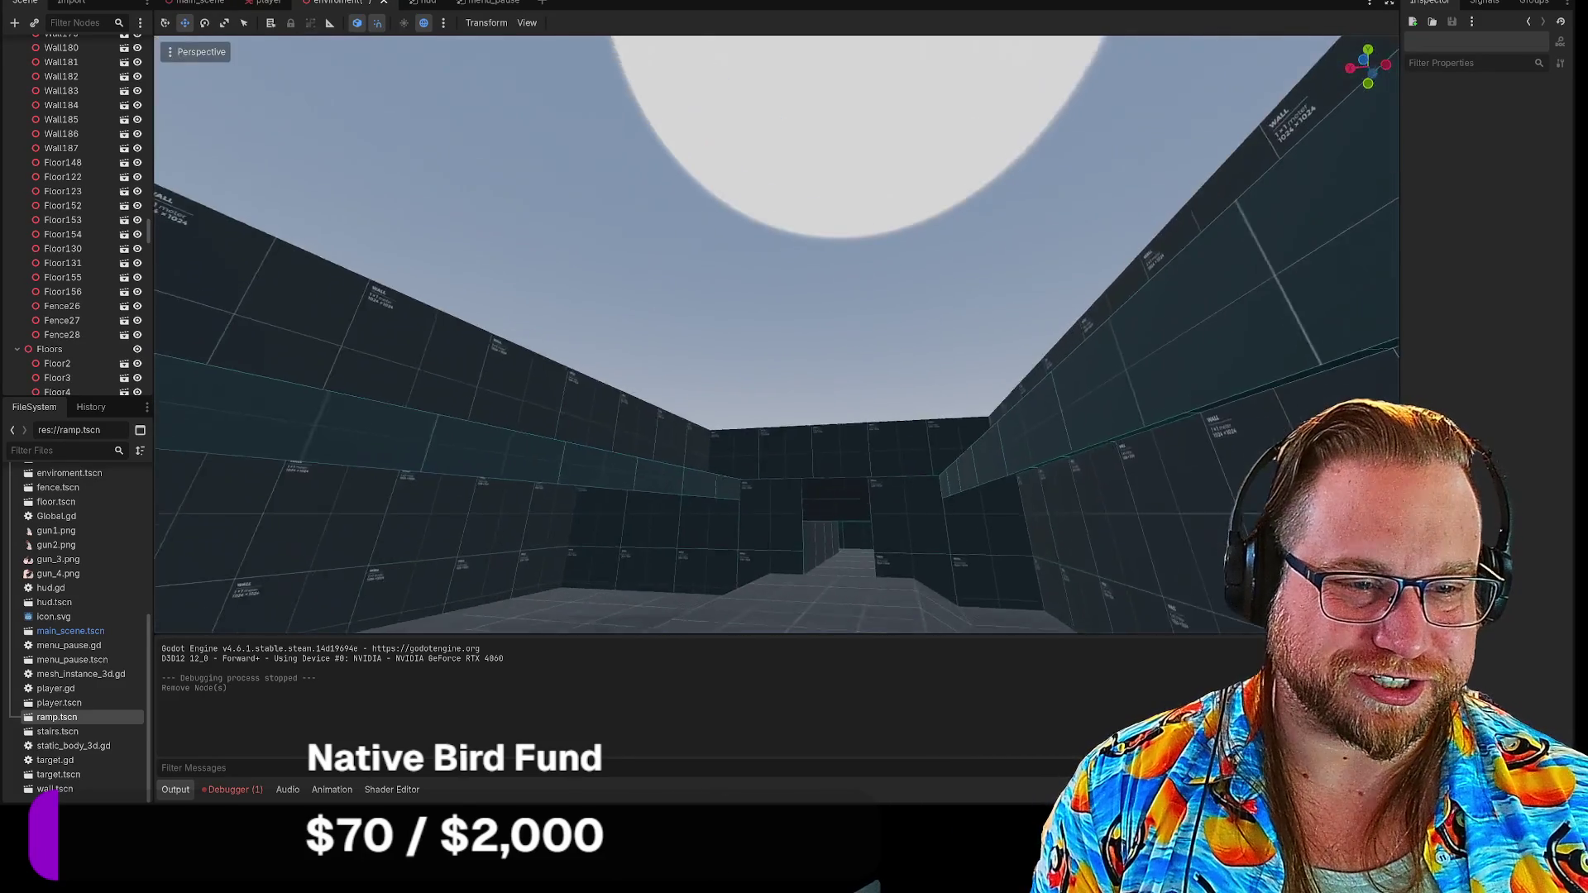
key(w)
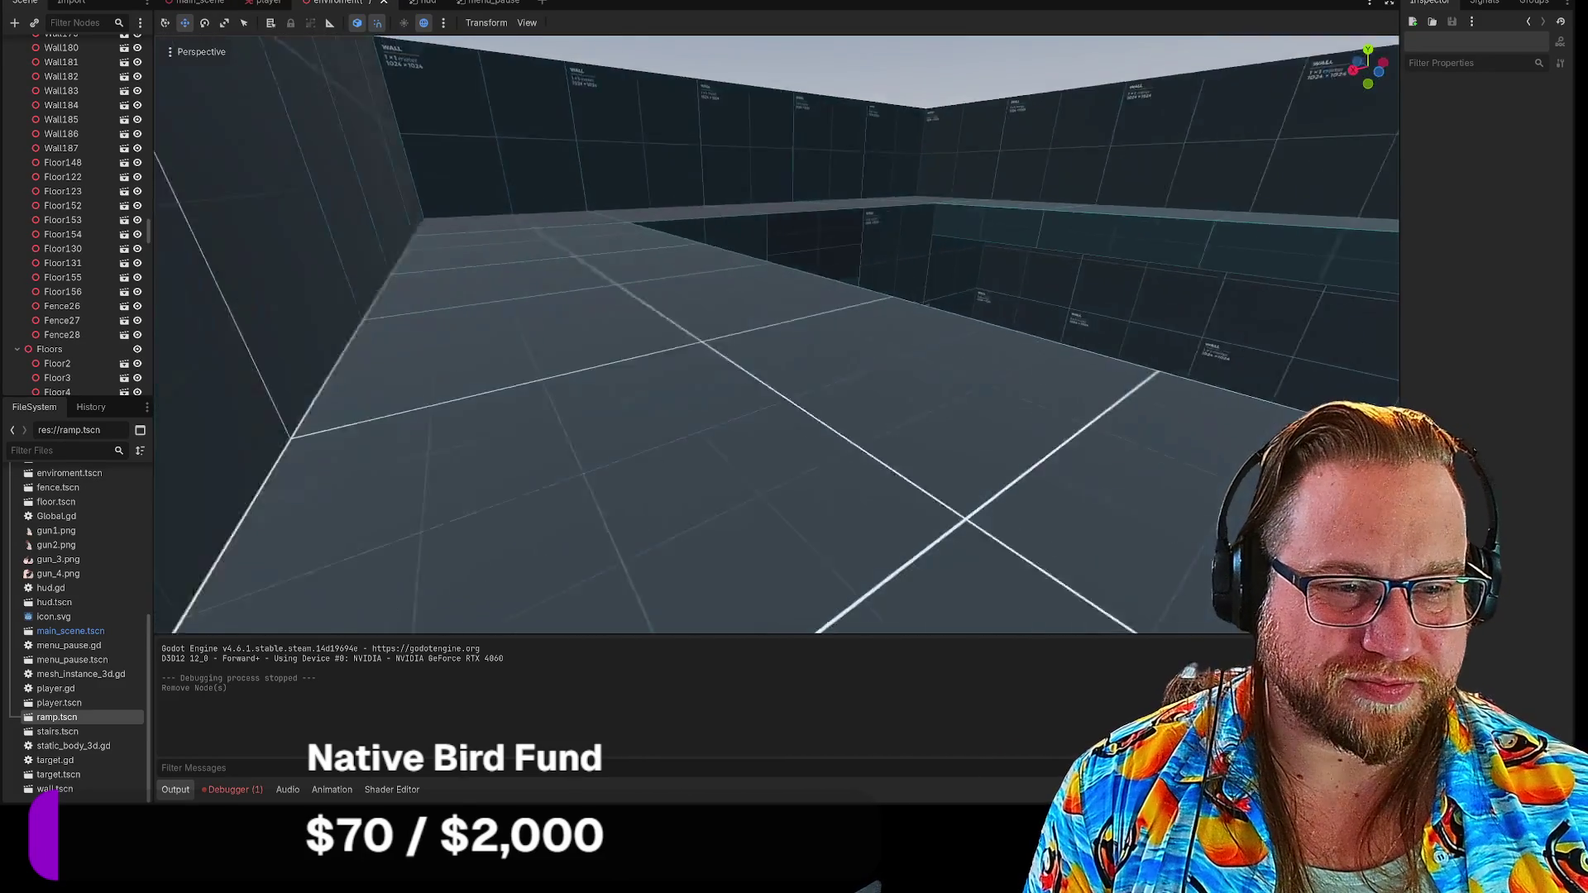
key(w)
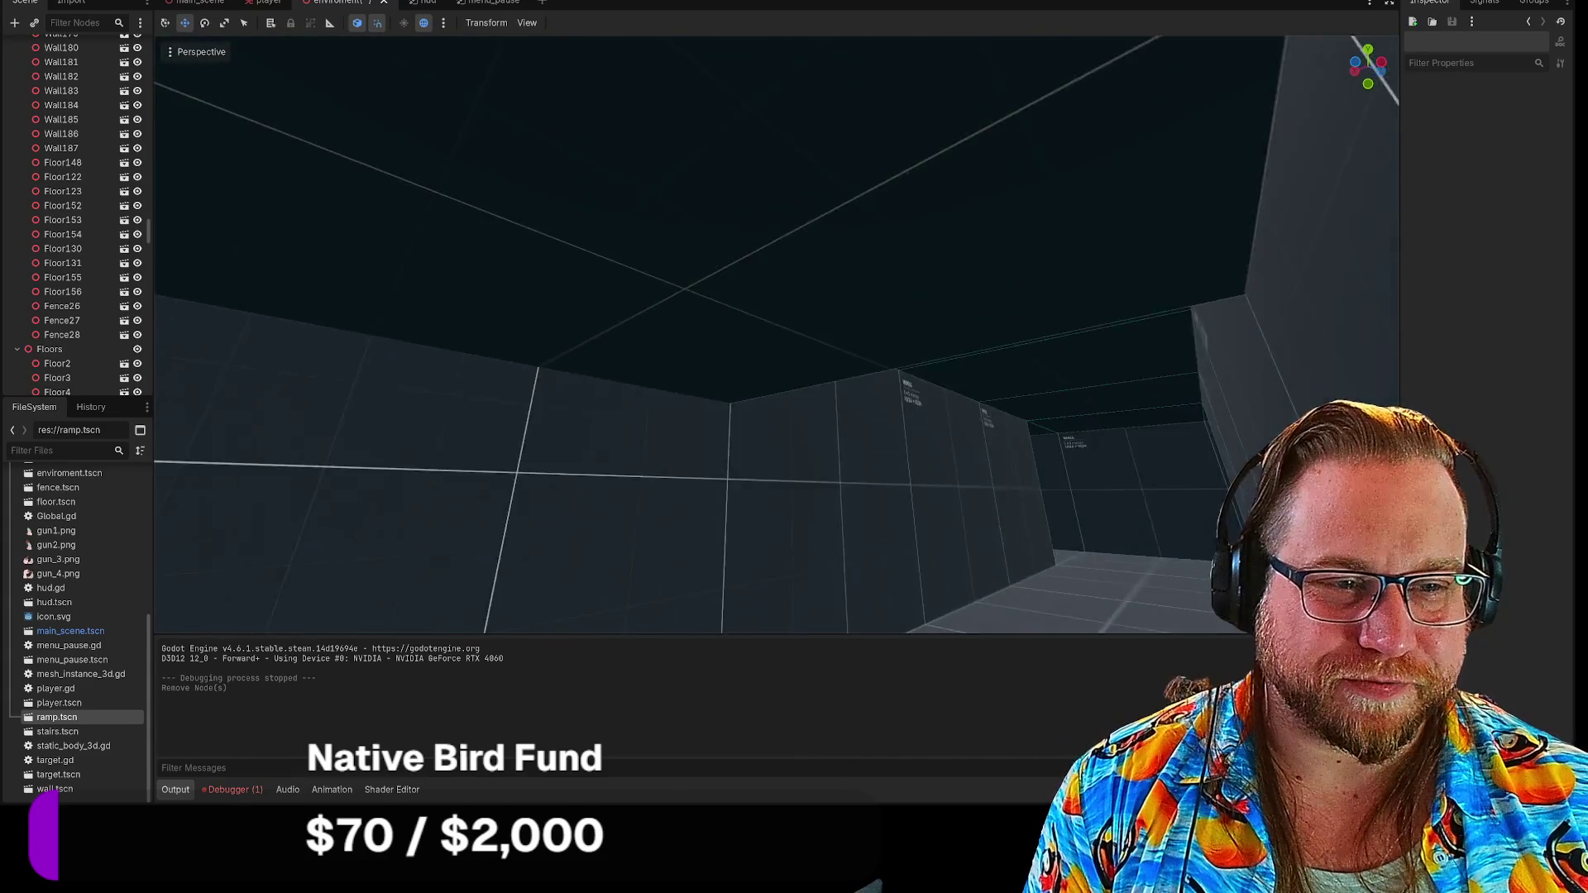
key(s)
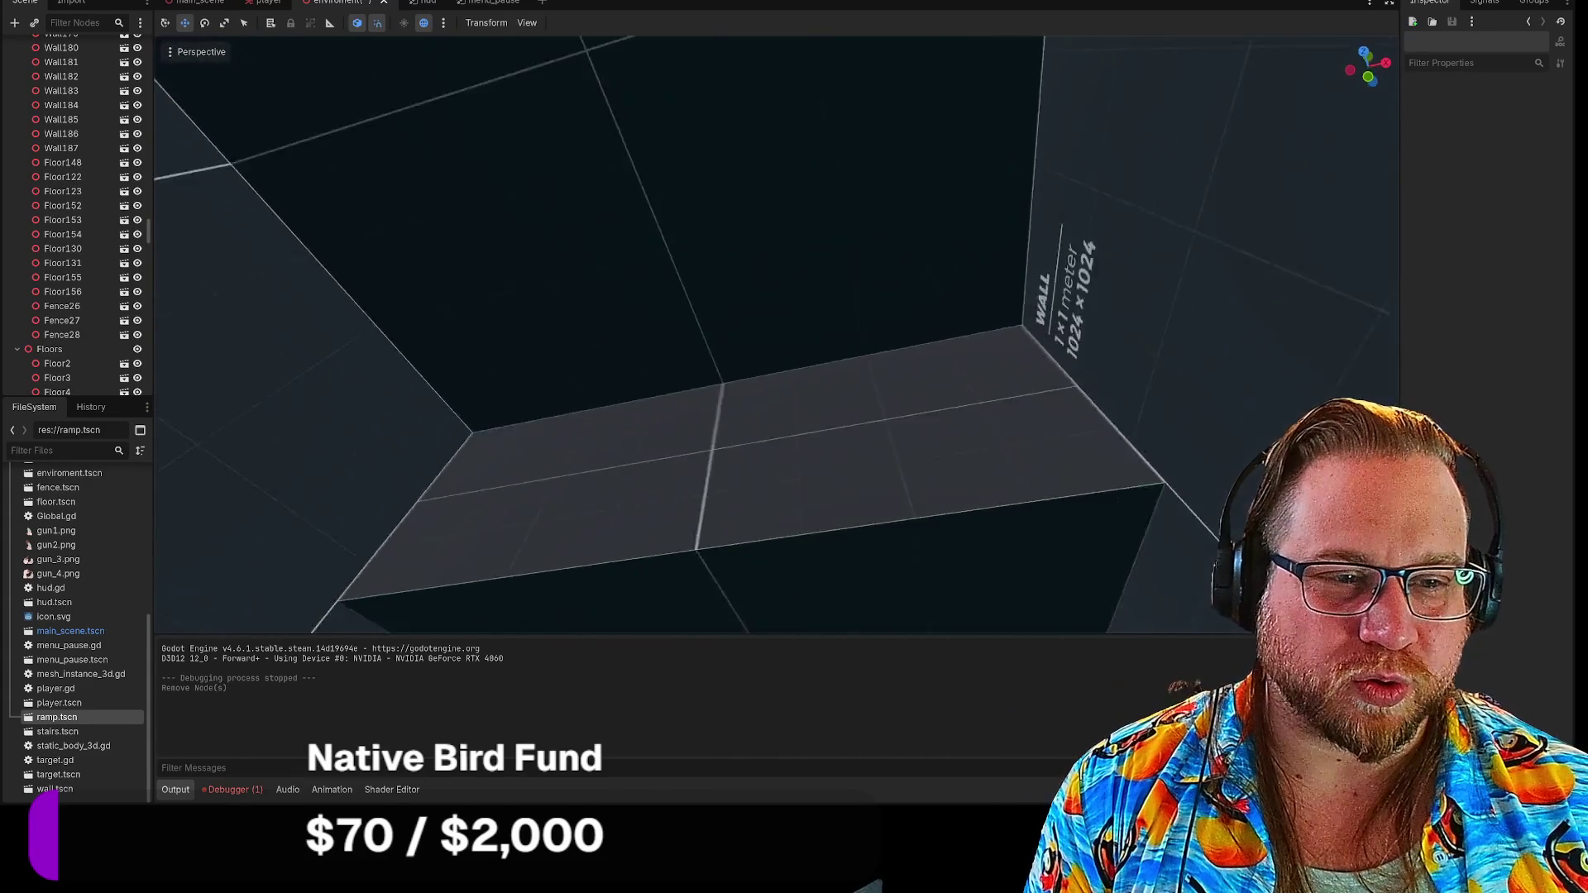
key(w)
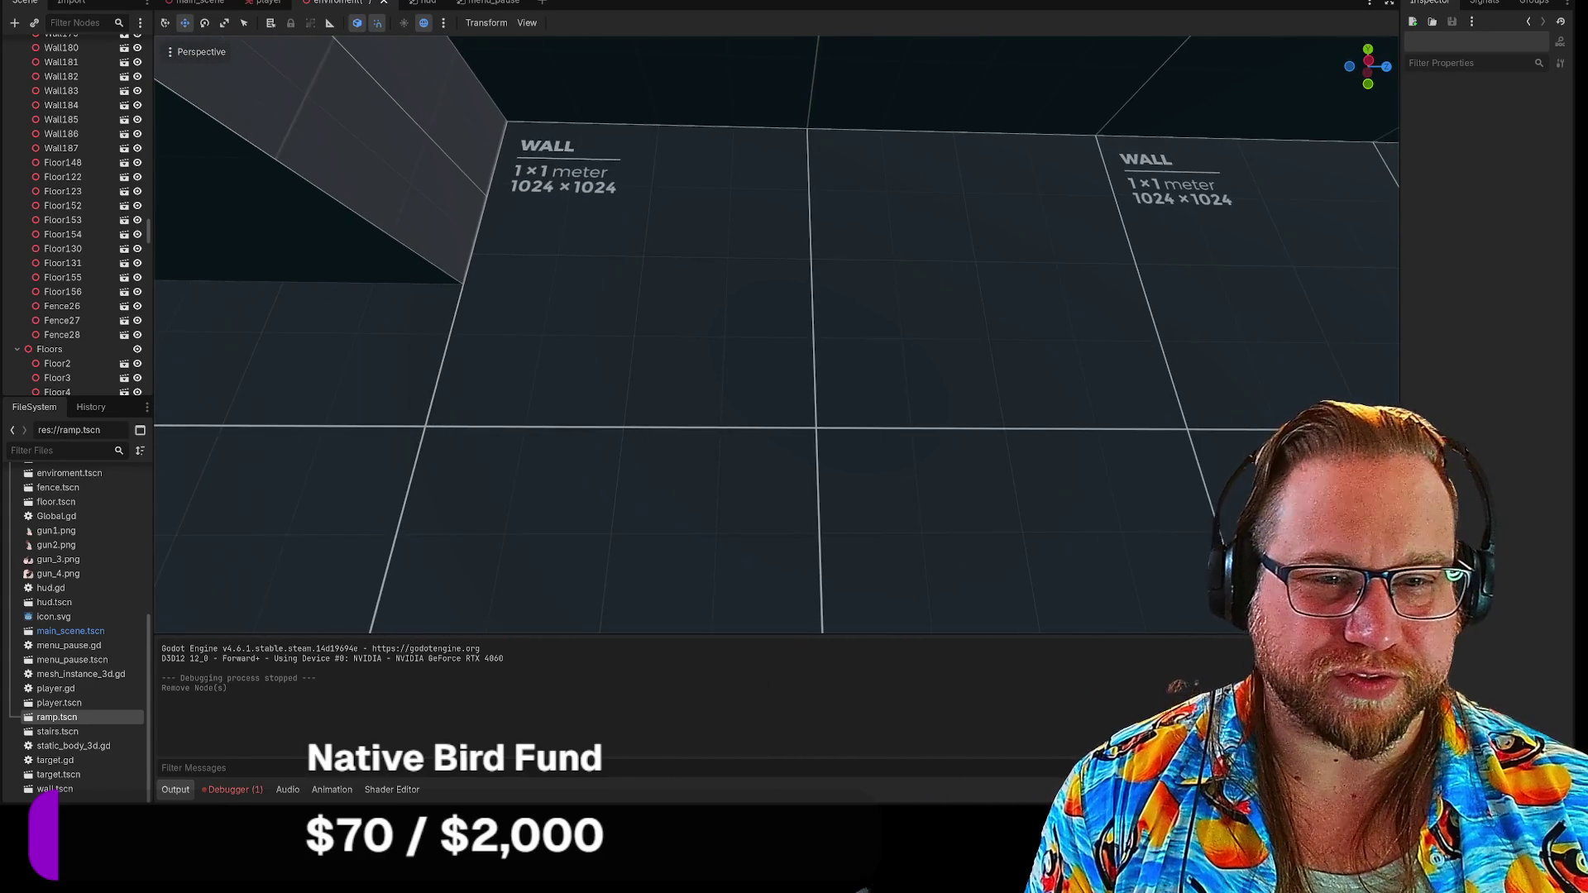
key(s)
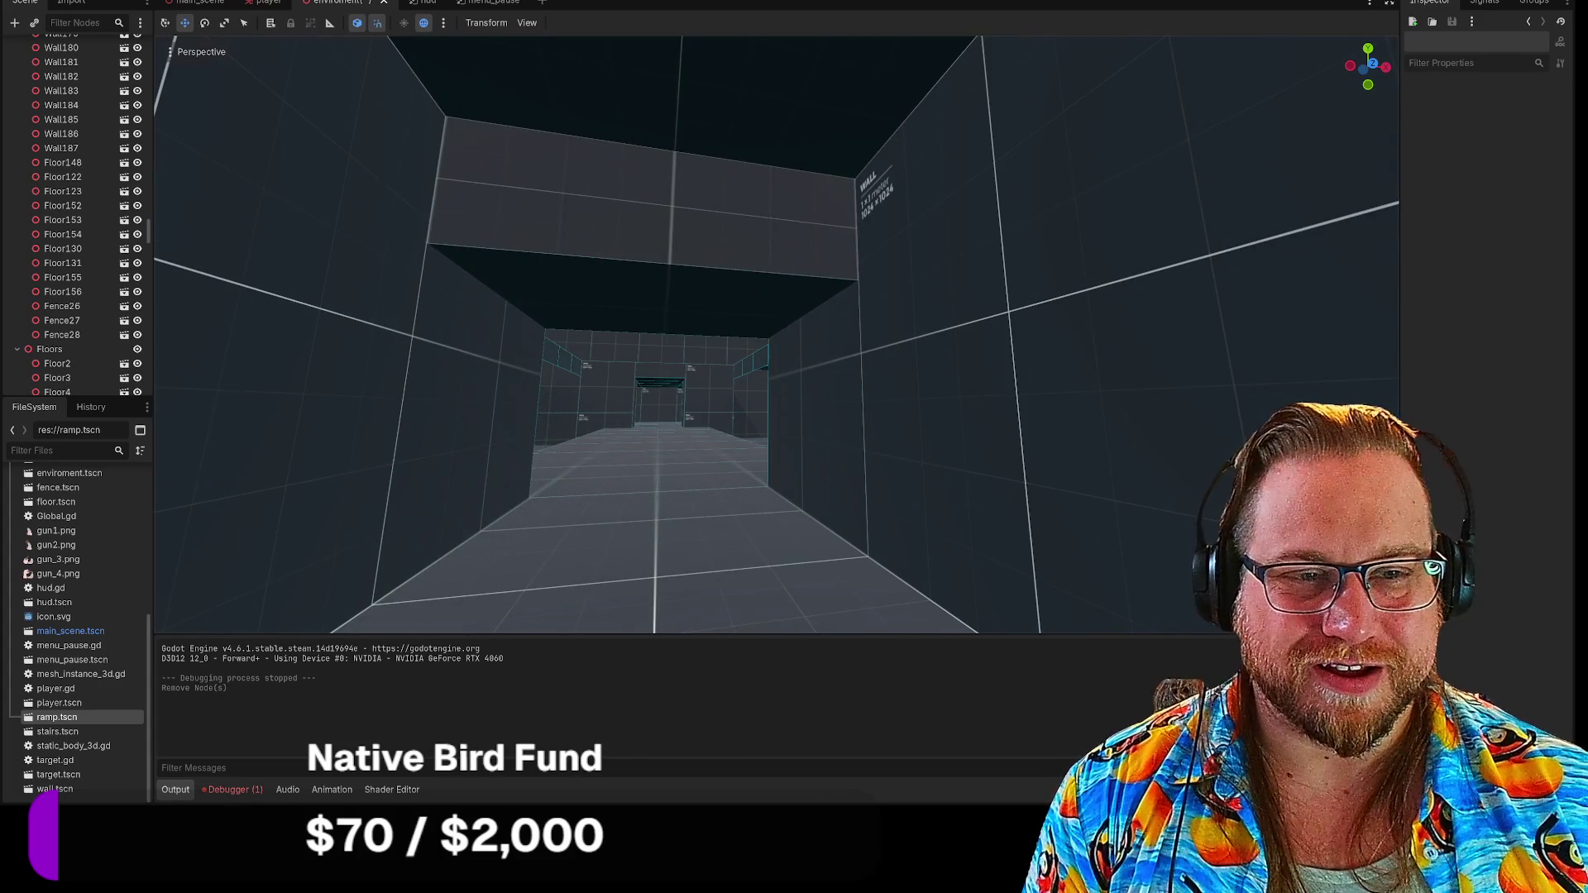
click(652, 177)
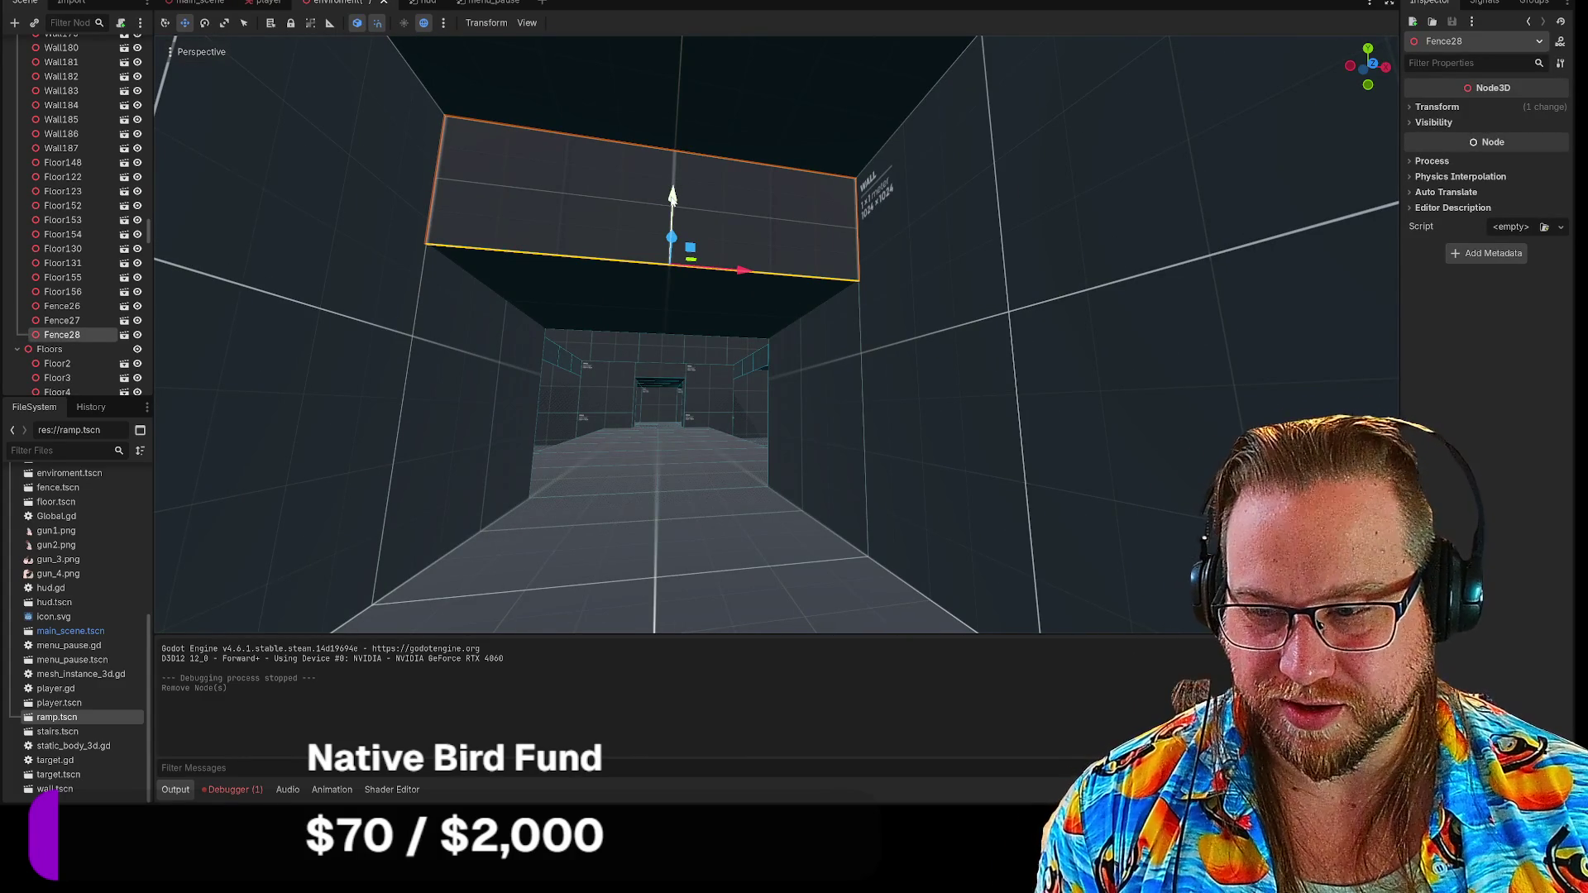
drag(672, 196, 687, 190)
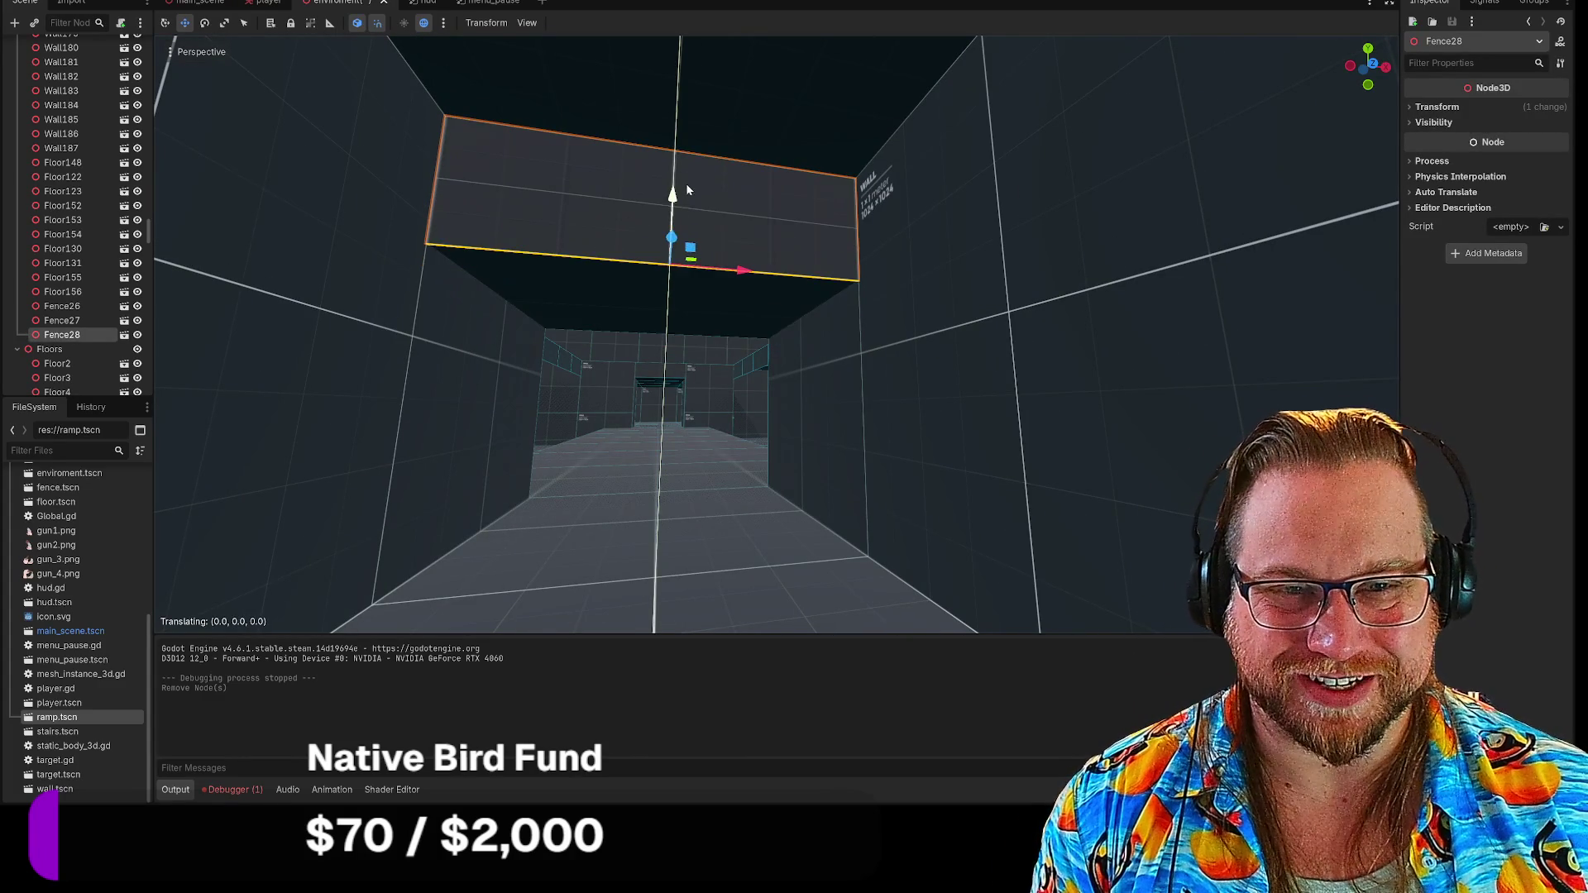
drag(670, 280, 662, 337)
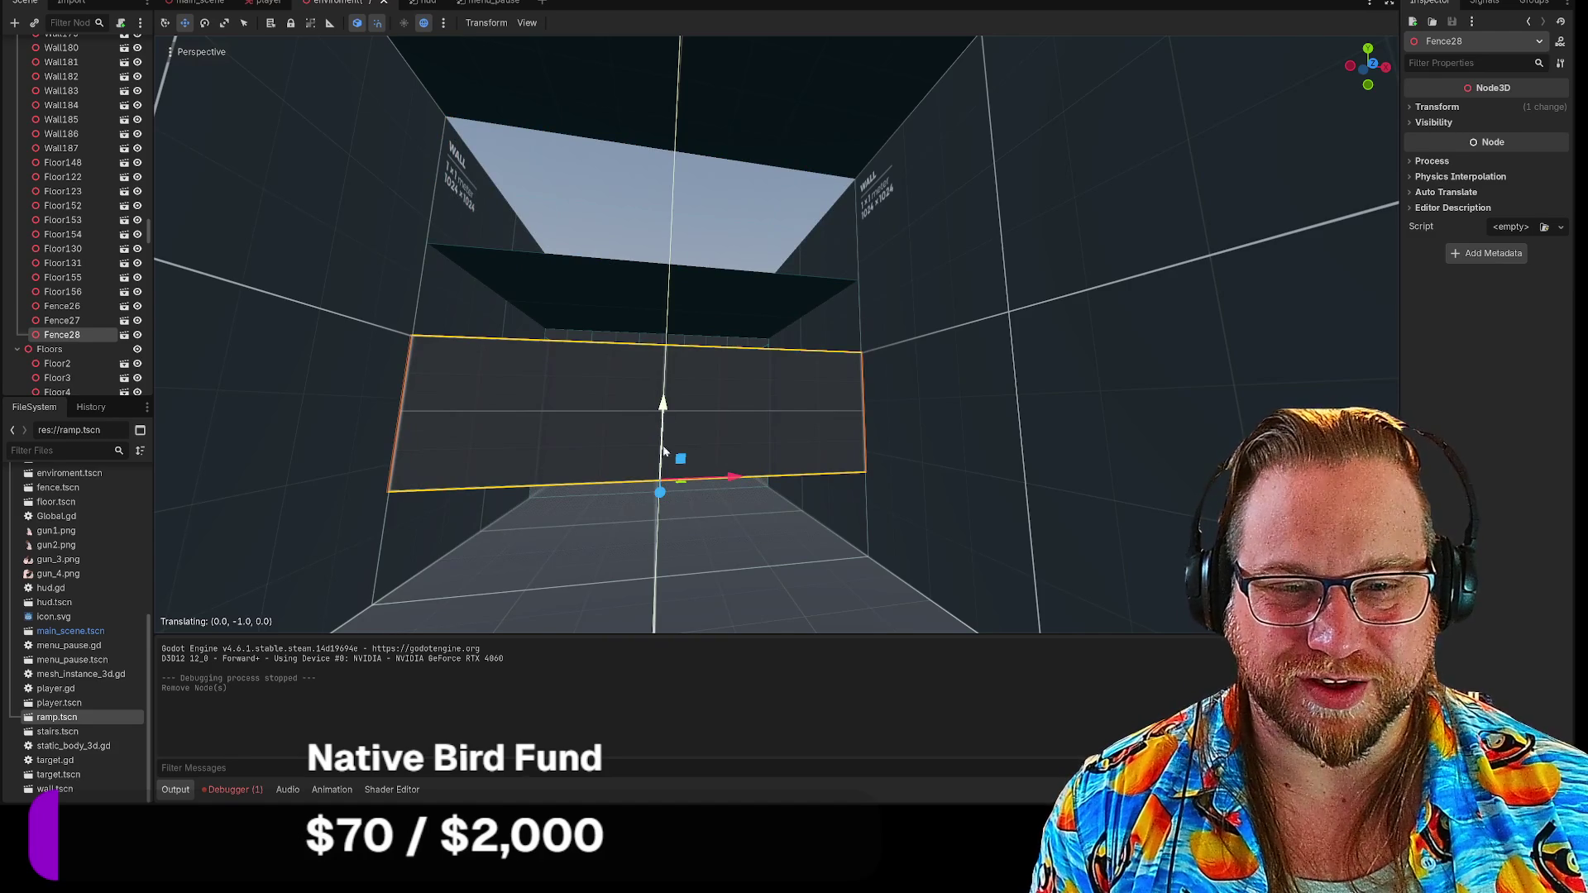
mouse_move(664, 451)
mouse_down()
mouse_move(670, 219)
mouse_move(662, 403)
mouse_up()
mouse_move(664, 288)
mouse_down()
mouse_move(632, 490)
mouse_move(627, 419)
mouse_move(633, 543)
mouse_move(653, 471)
mouse_move(654, 208)
mouse_up()
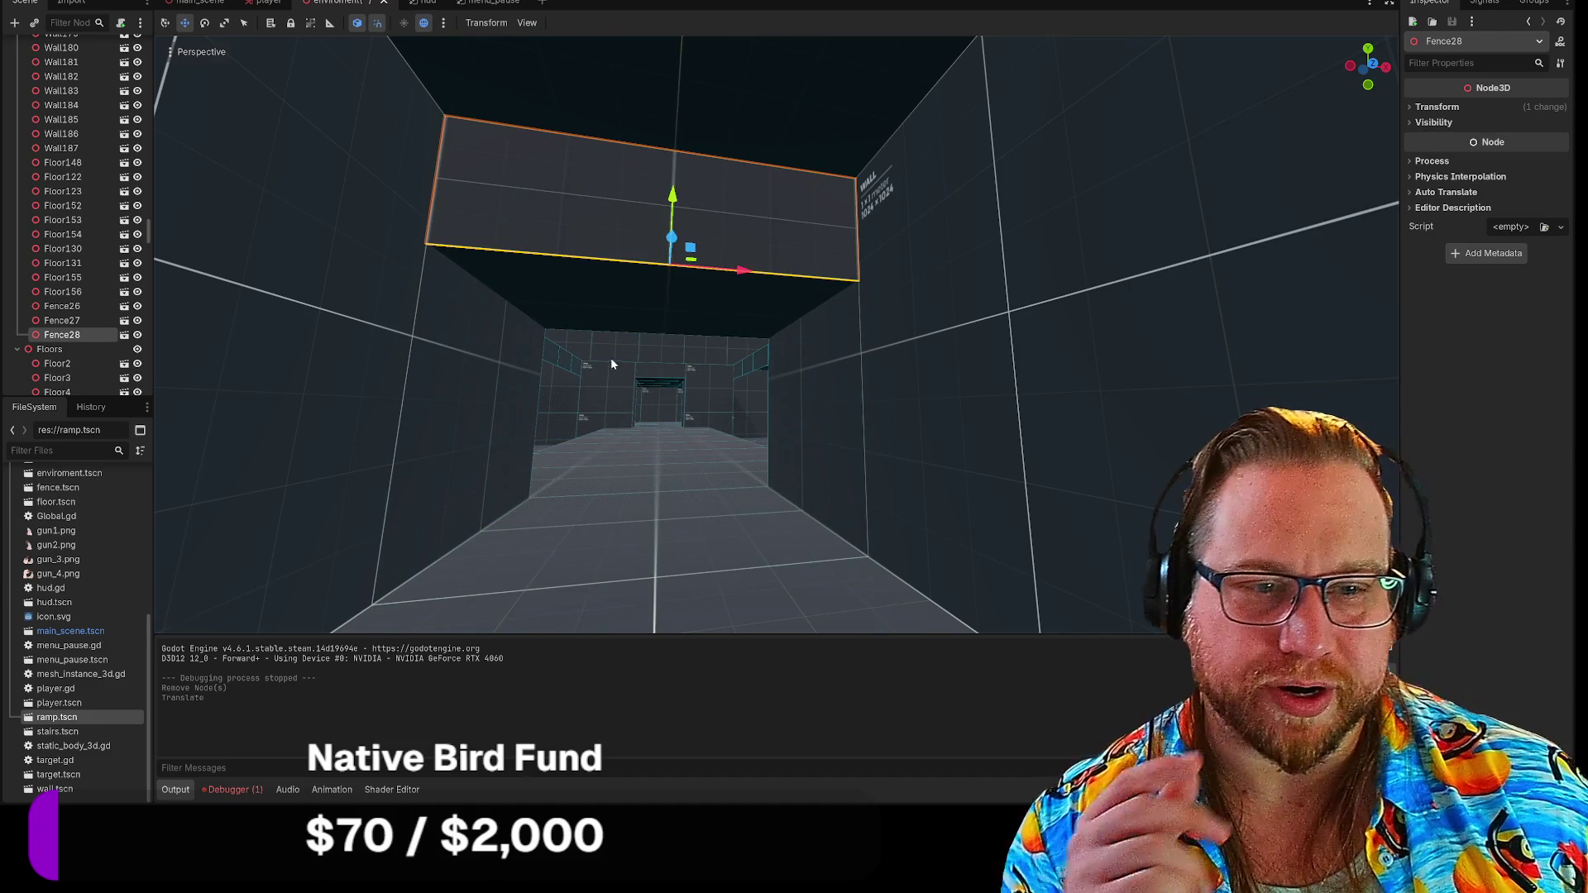
key(w)
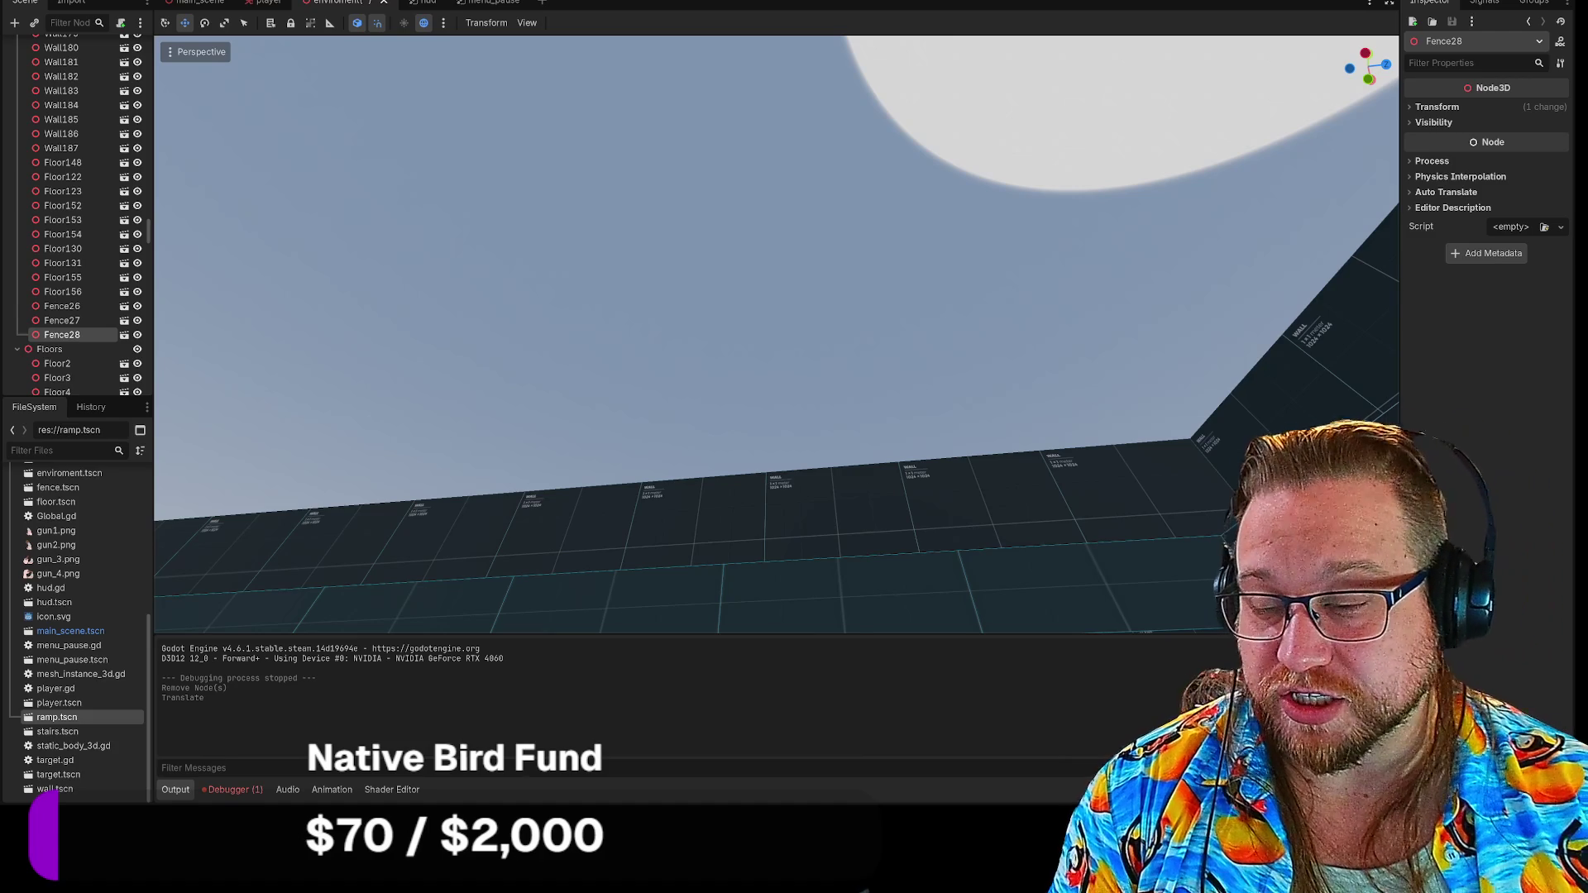
Deselect Fence28, look over the room from above, and save the environment scene
click(546, 285)
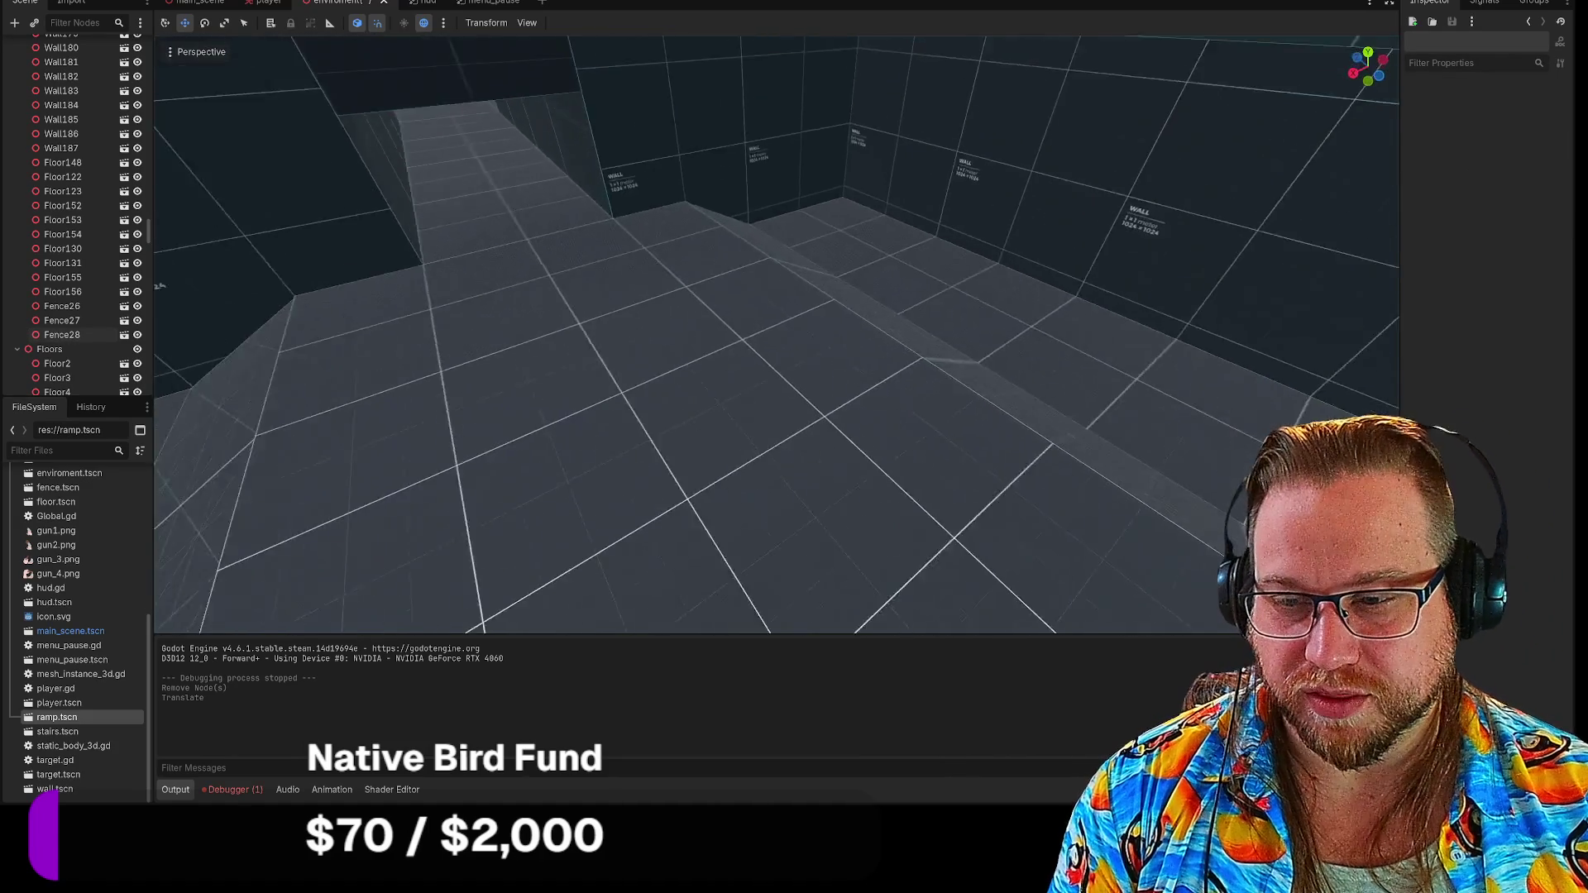
key(w)
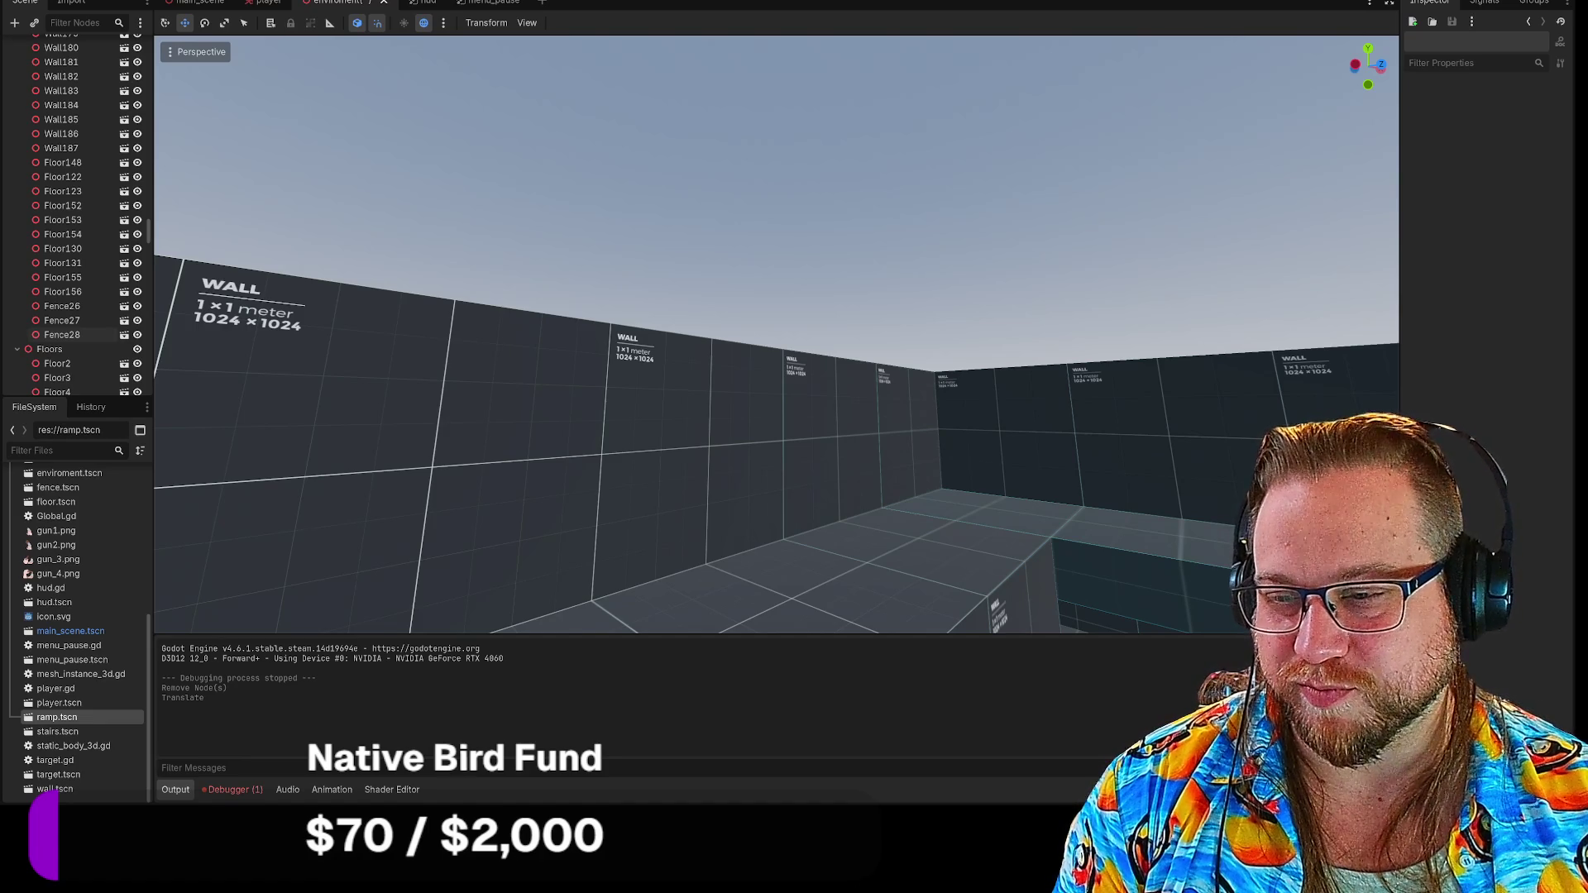
drag(852, 268, 857, 265)
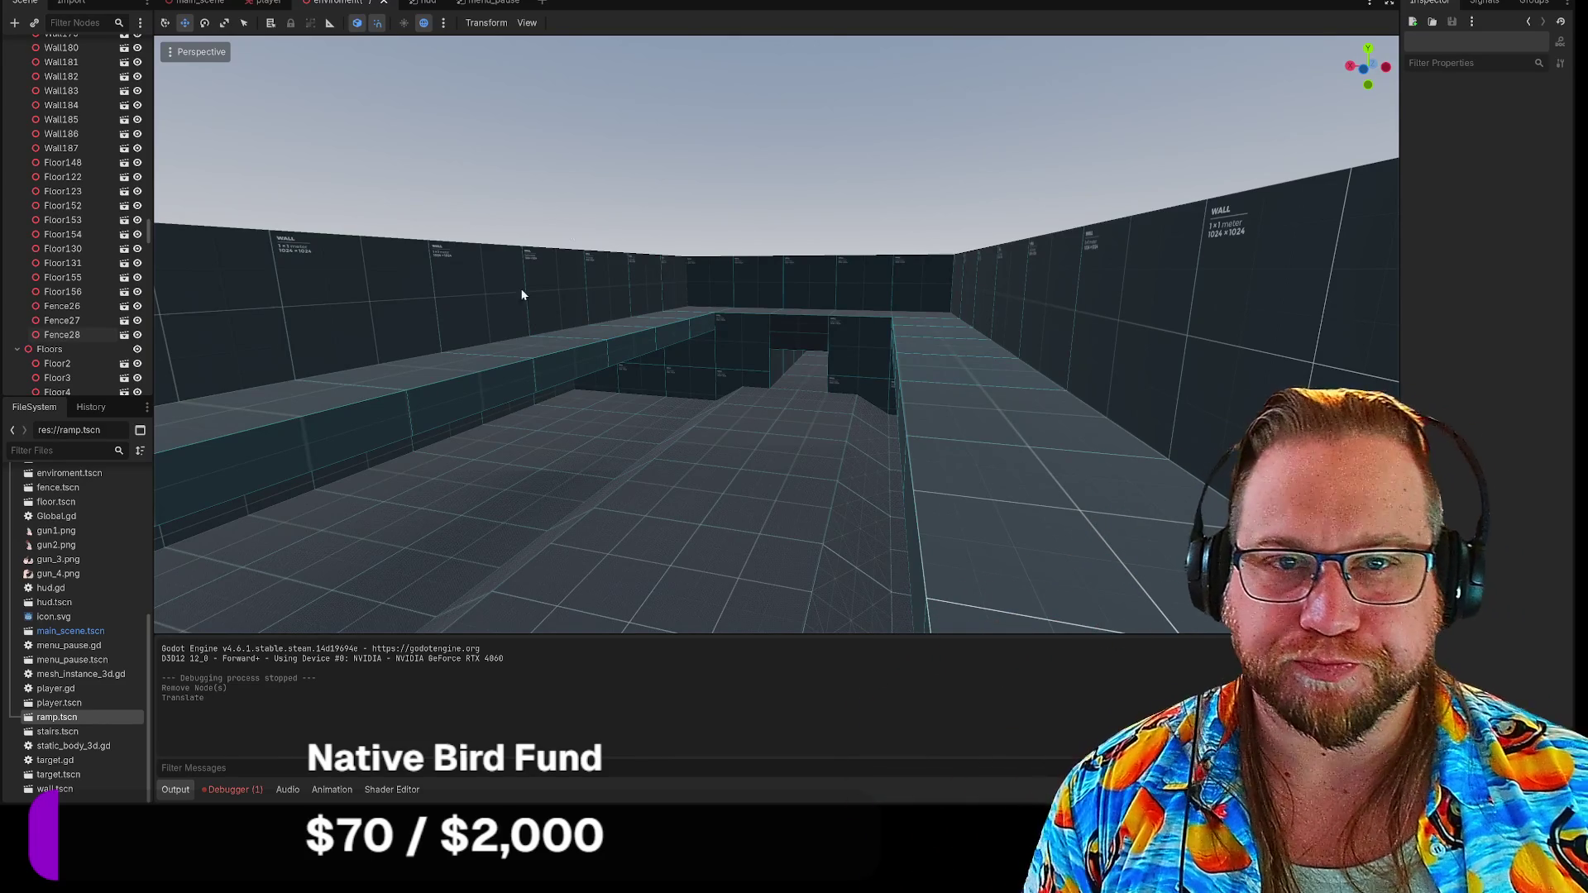
right_click(357, 3)
click(396, 26)
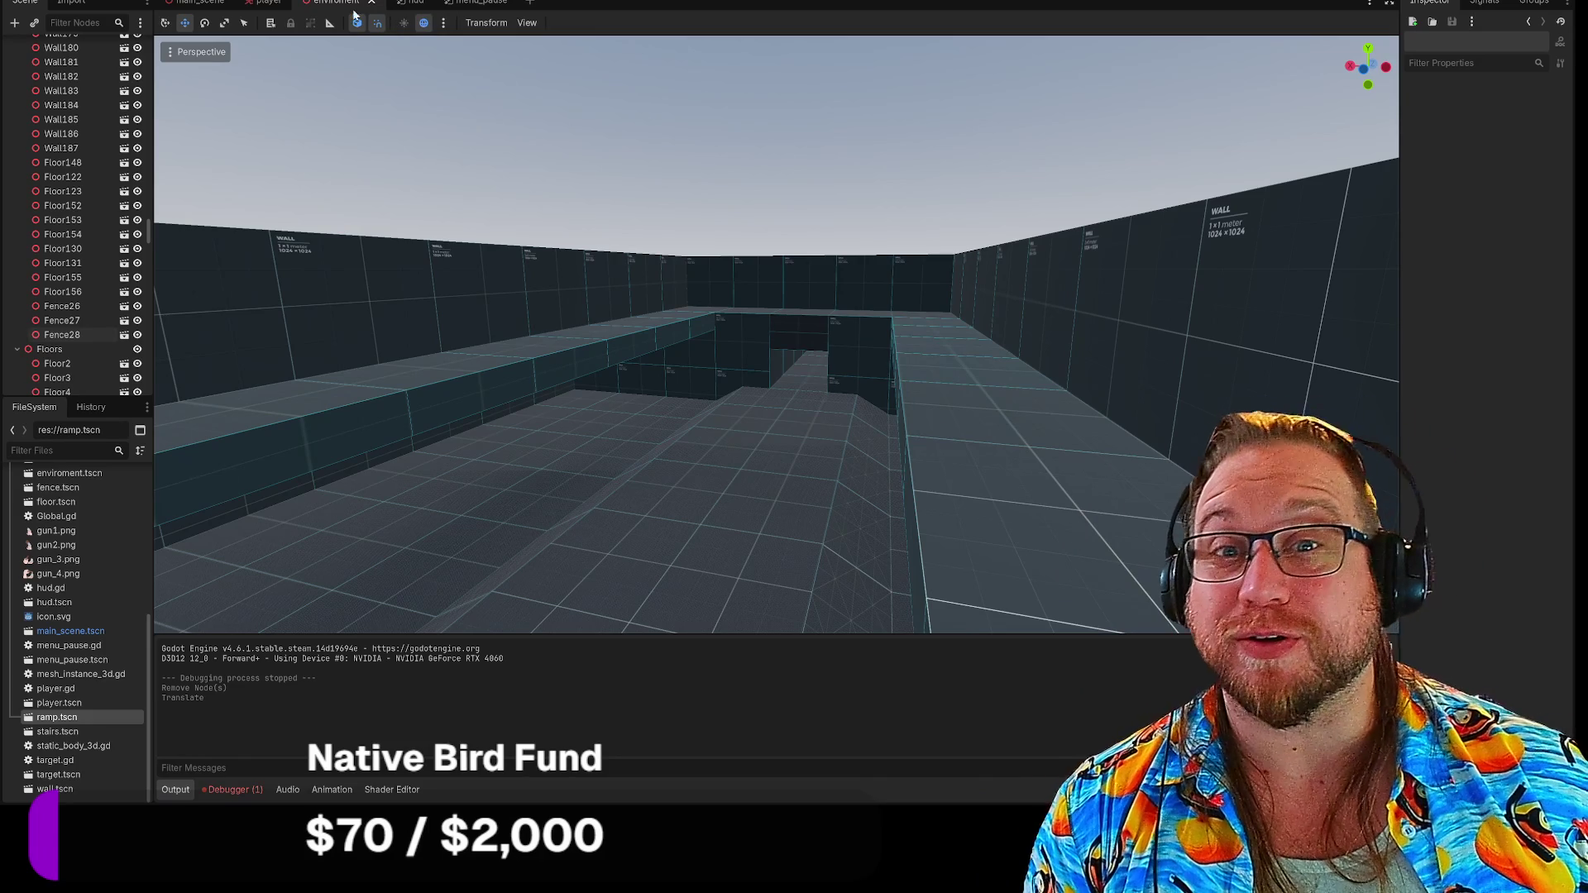
Open the player scene, focus the view on the Player capsule, and switch to Steam
click(269, 4)
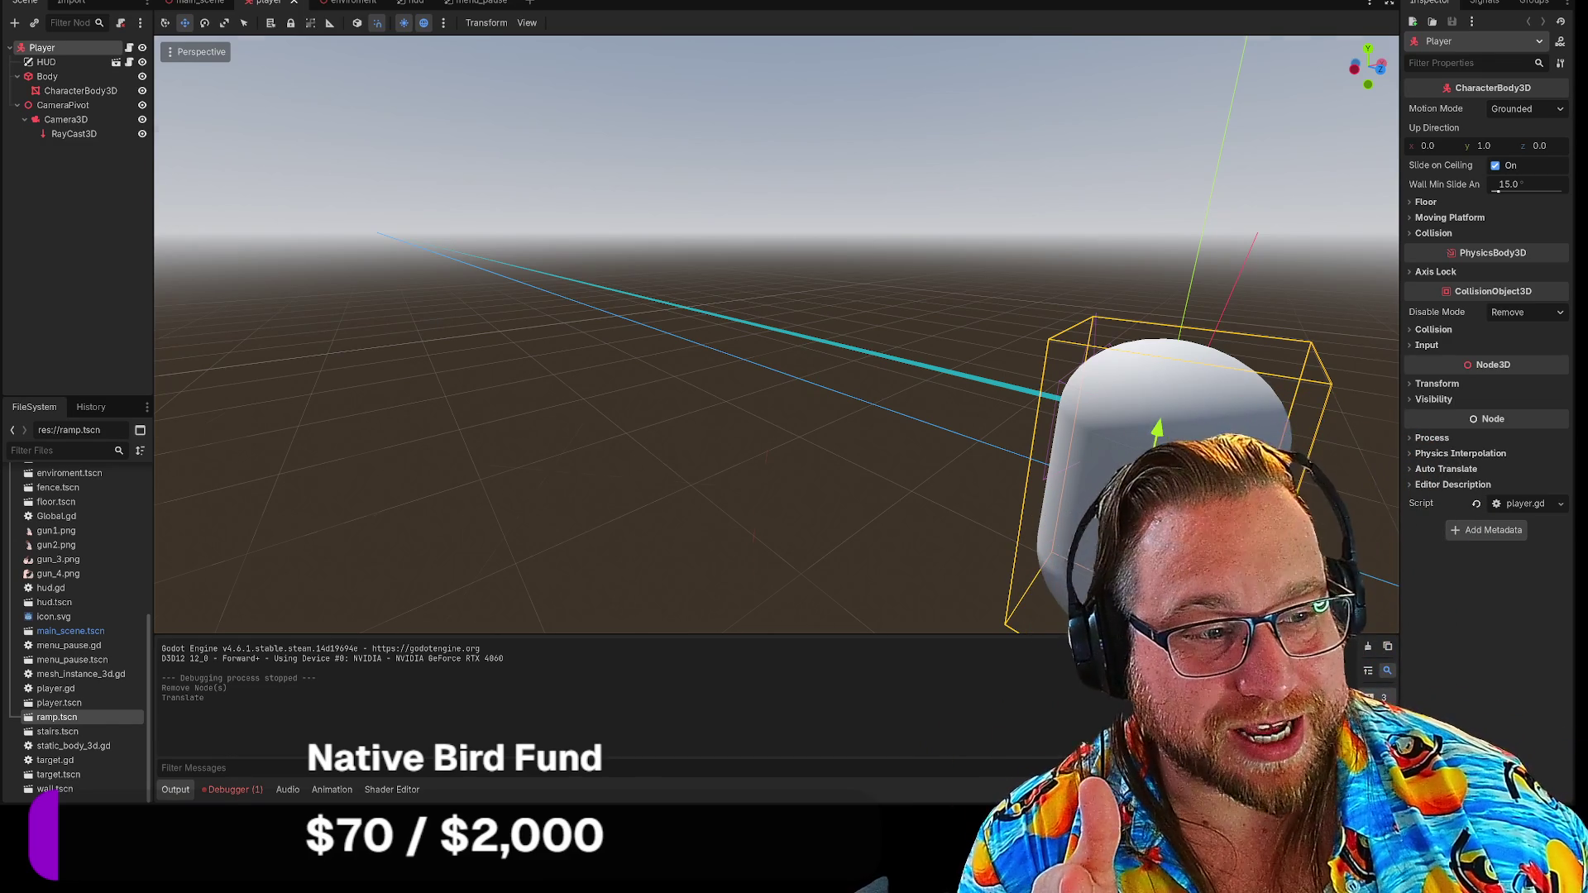
key(f)
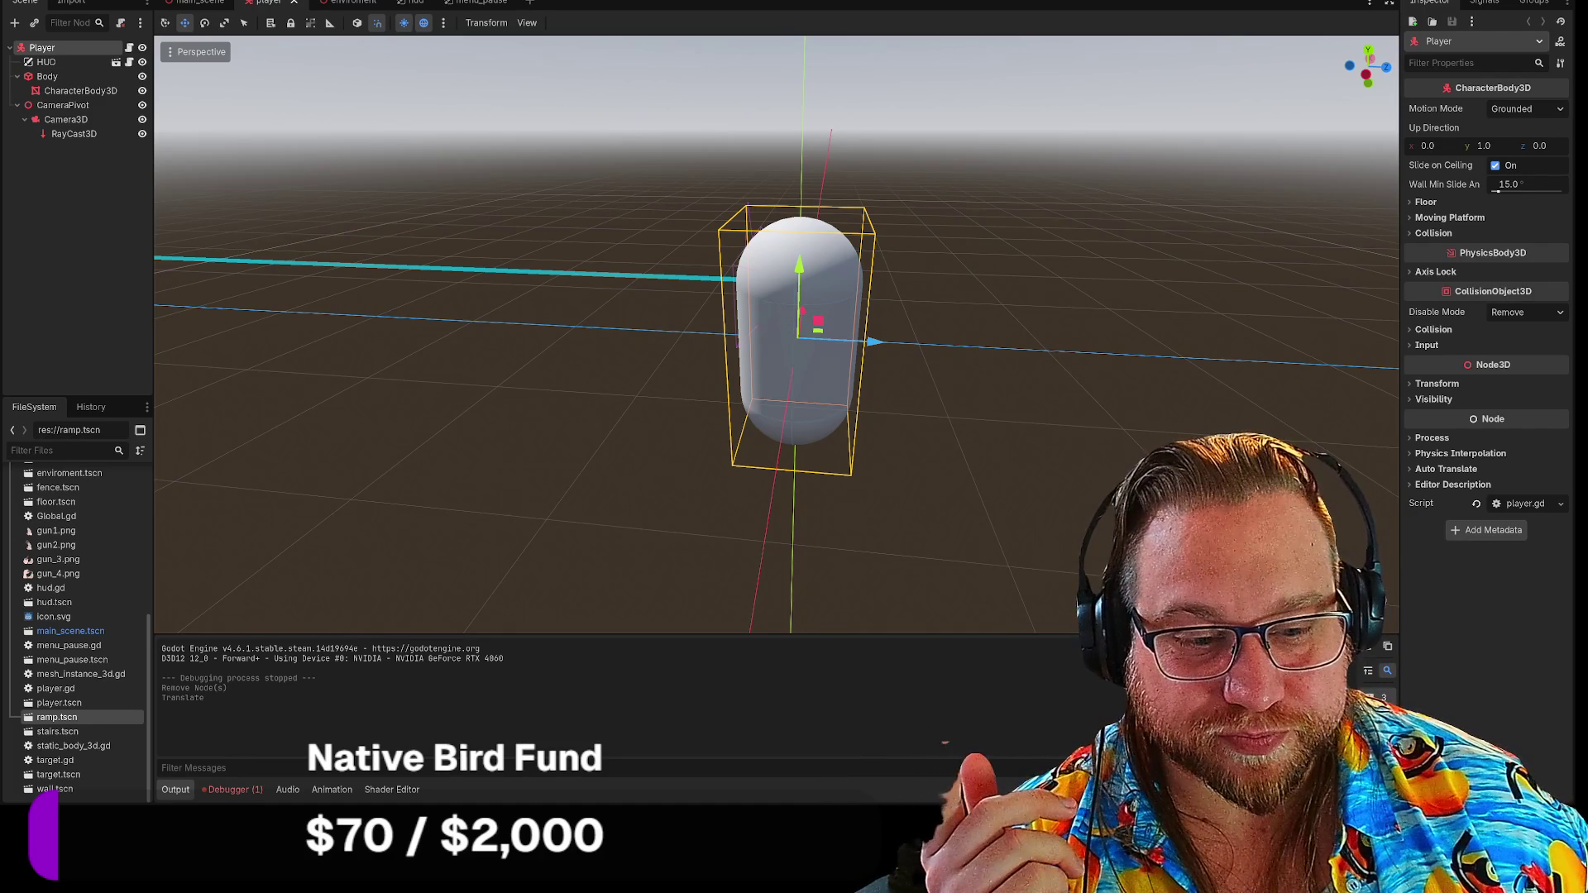
key(alt+Tab)
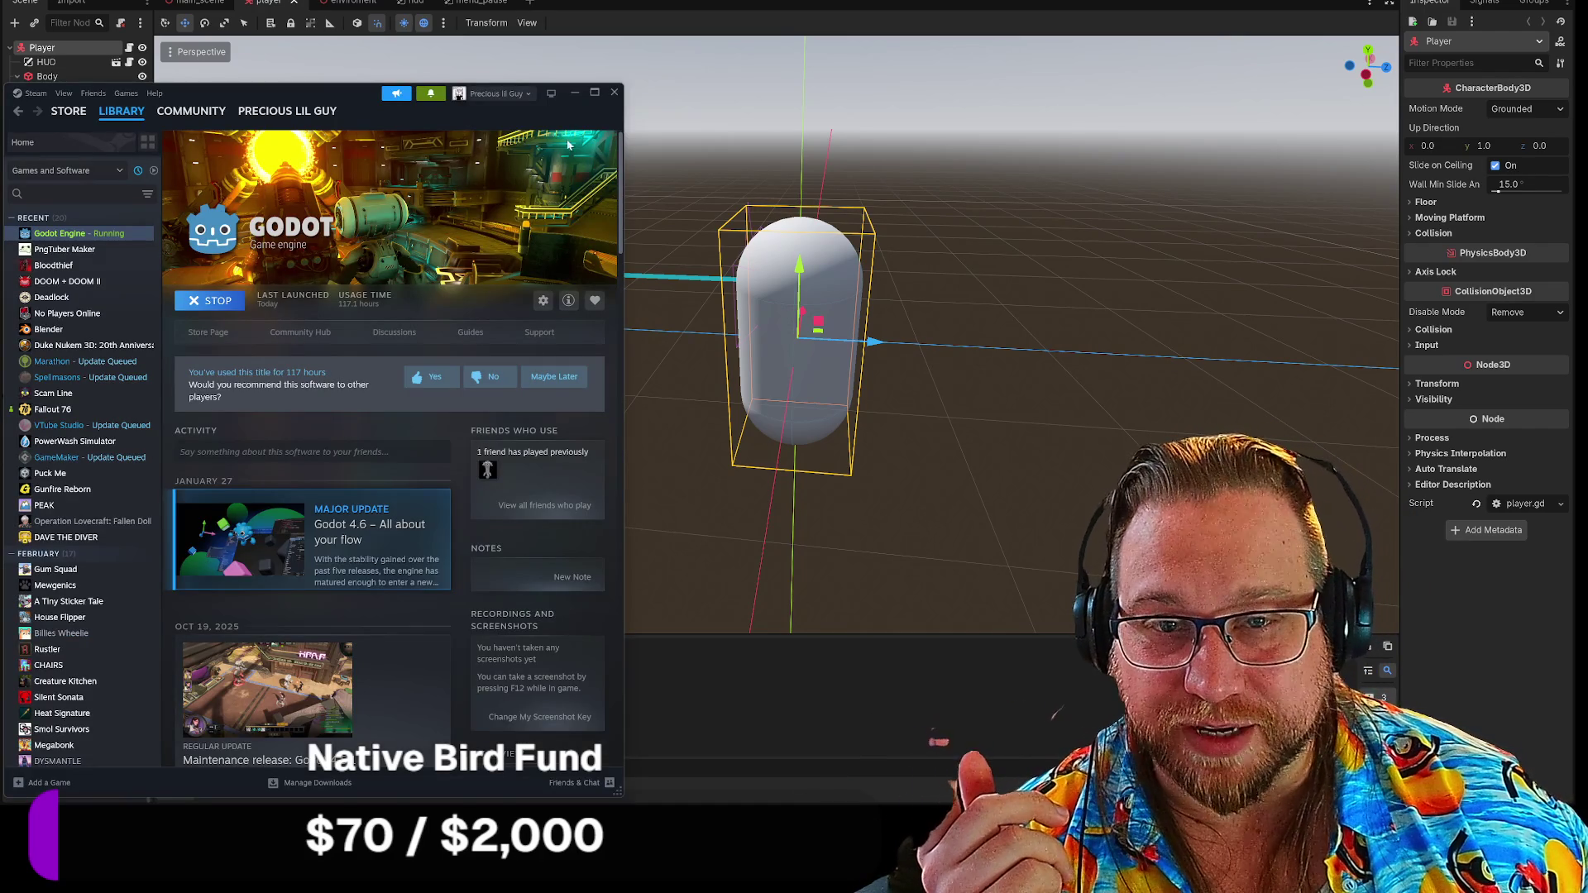
Move the Steam window aside and save the current Godot scene via Scene > Save Scene
drag(372, 95, 360, 2)
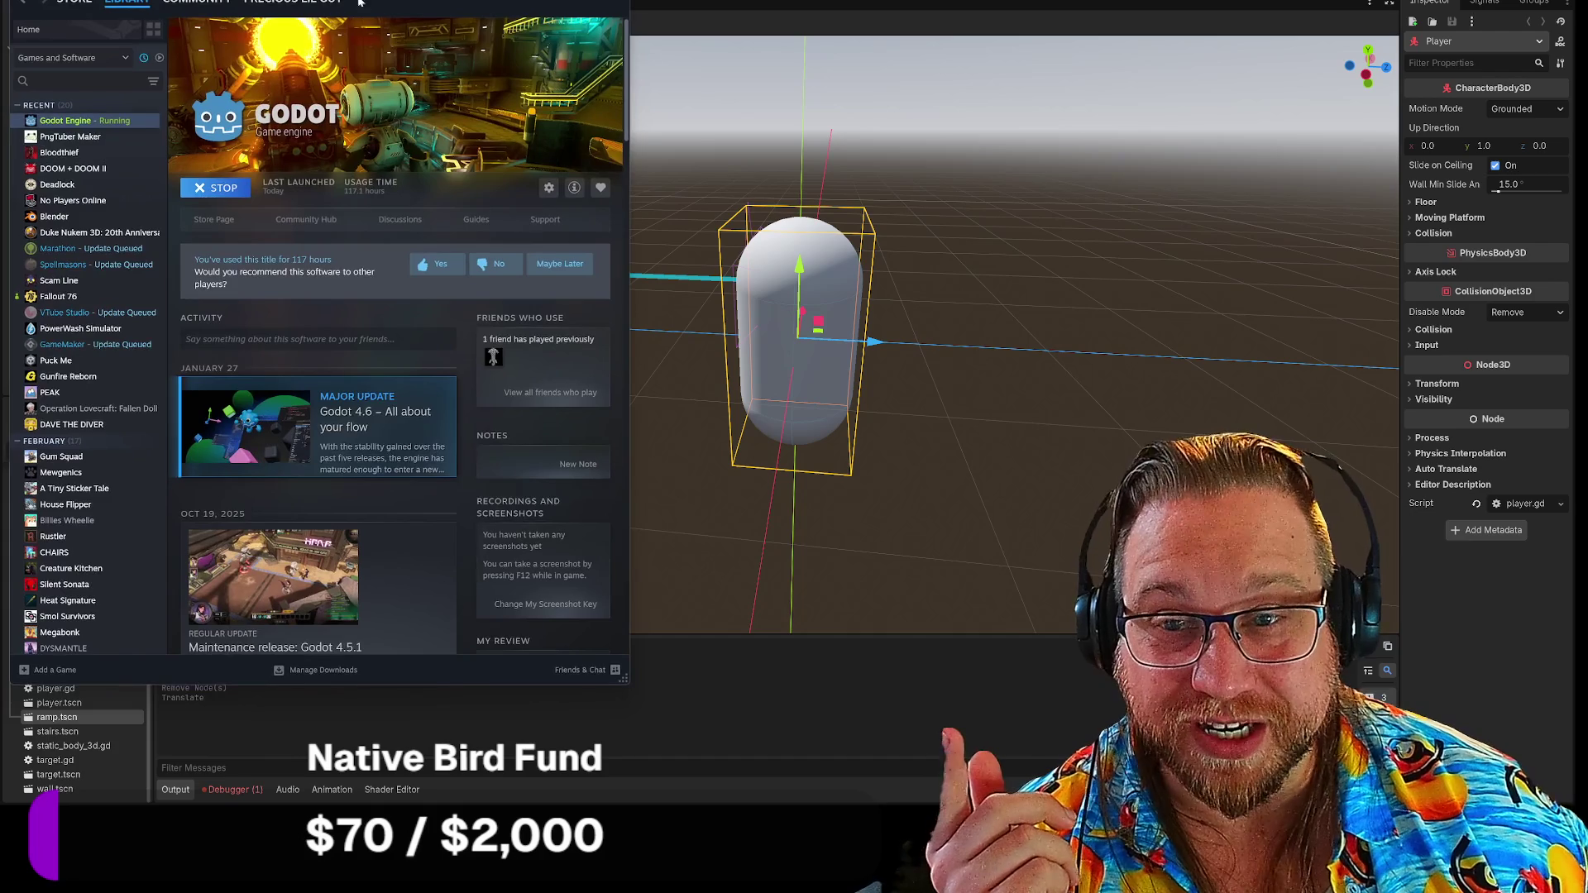
key(alt+Tab)
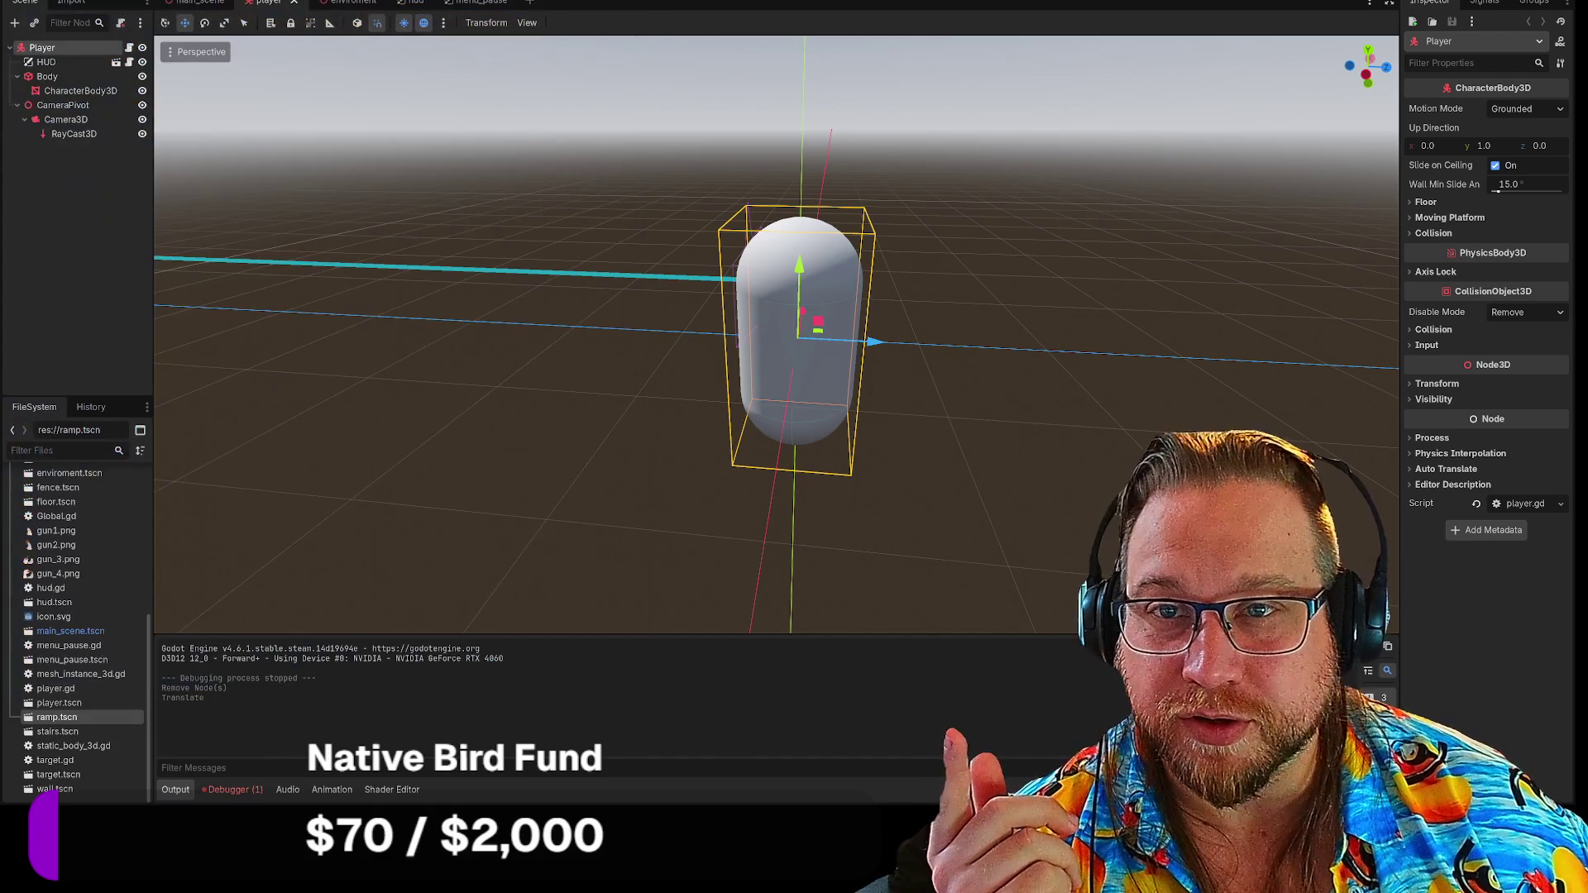
click(21, 2)
click(49, 73)
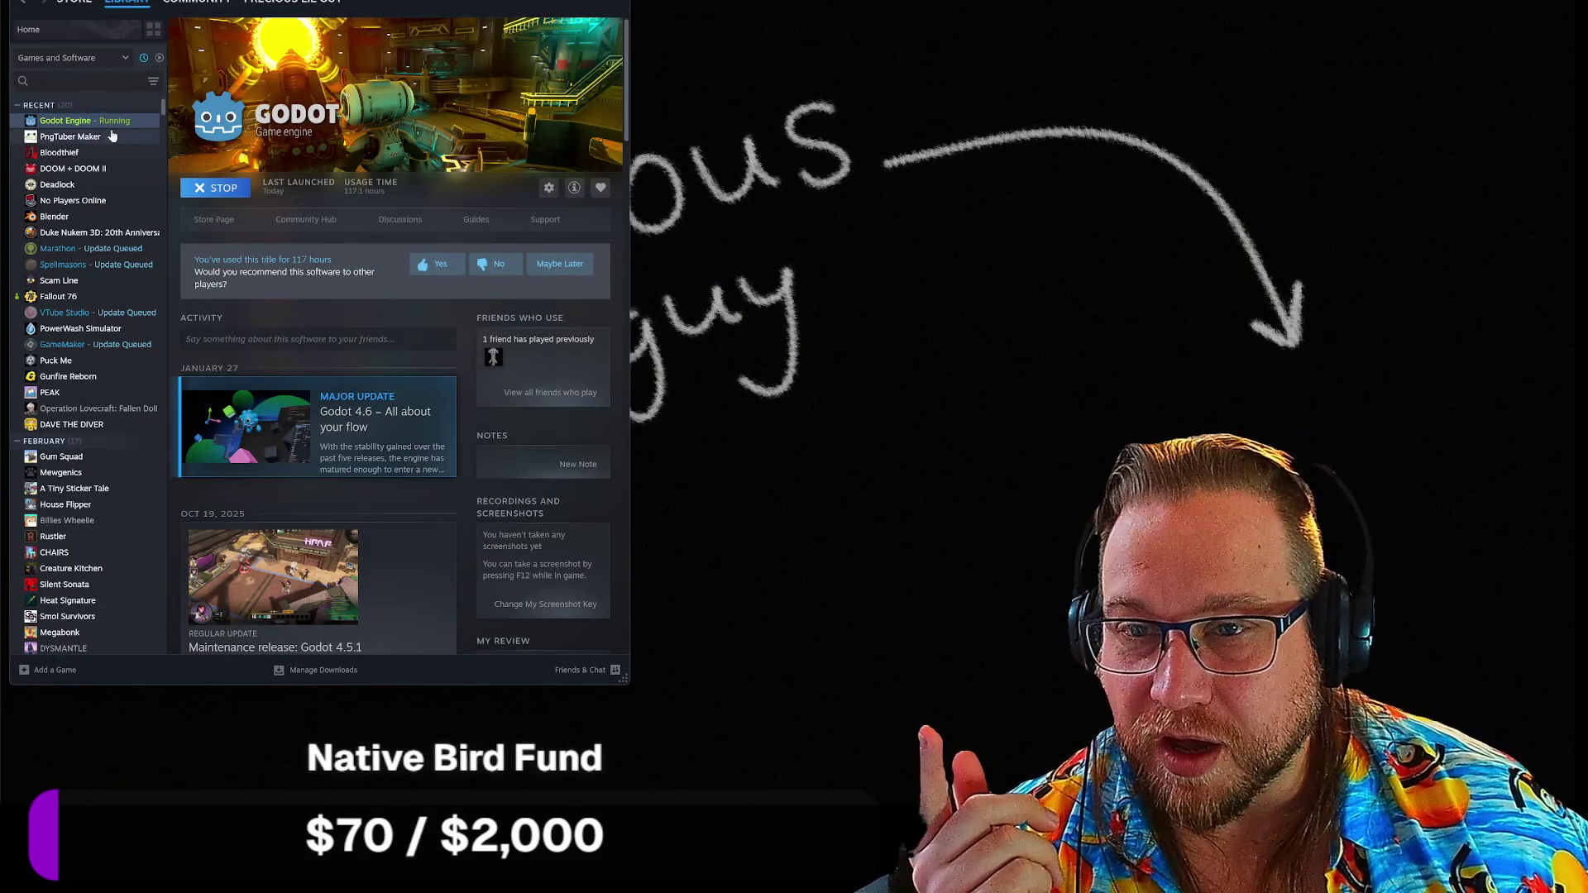
Select Bloodthief in the Steam library and launch it with the default launch option
click(58, 152)
click(213, 190)
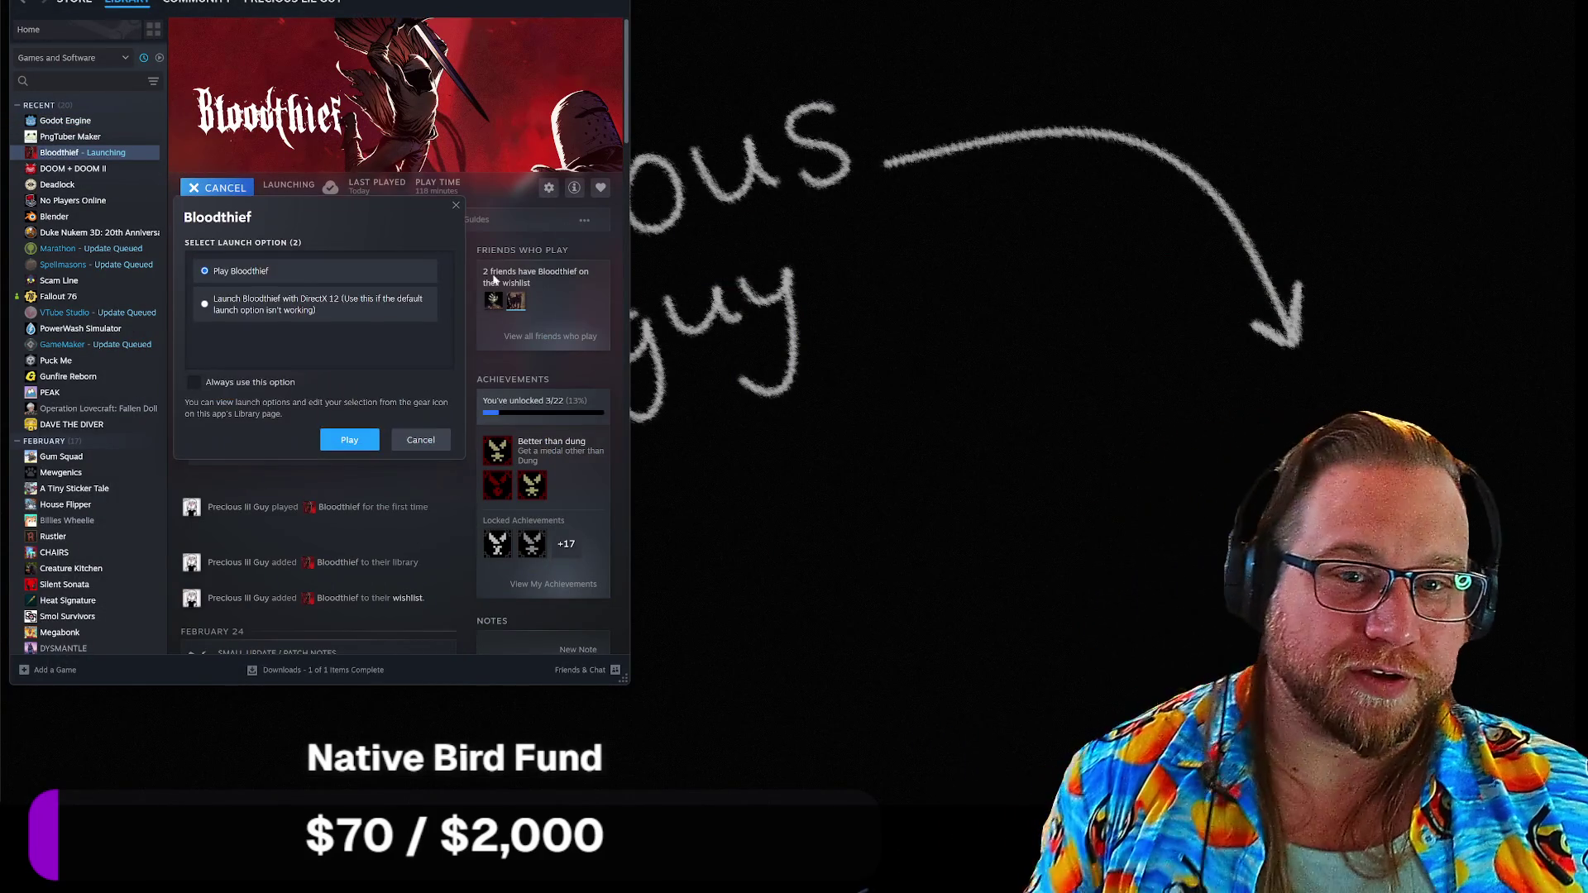
click(349, 442)
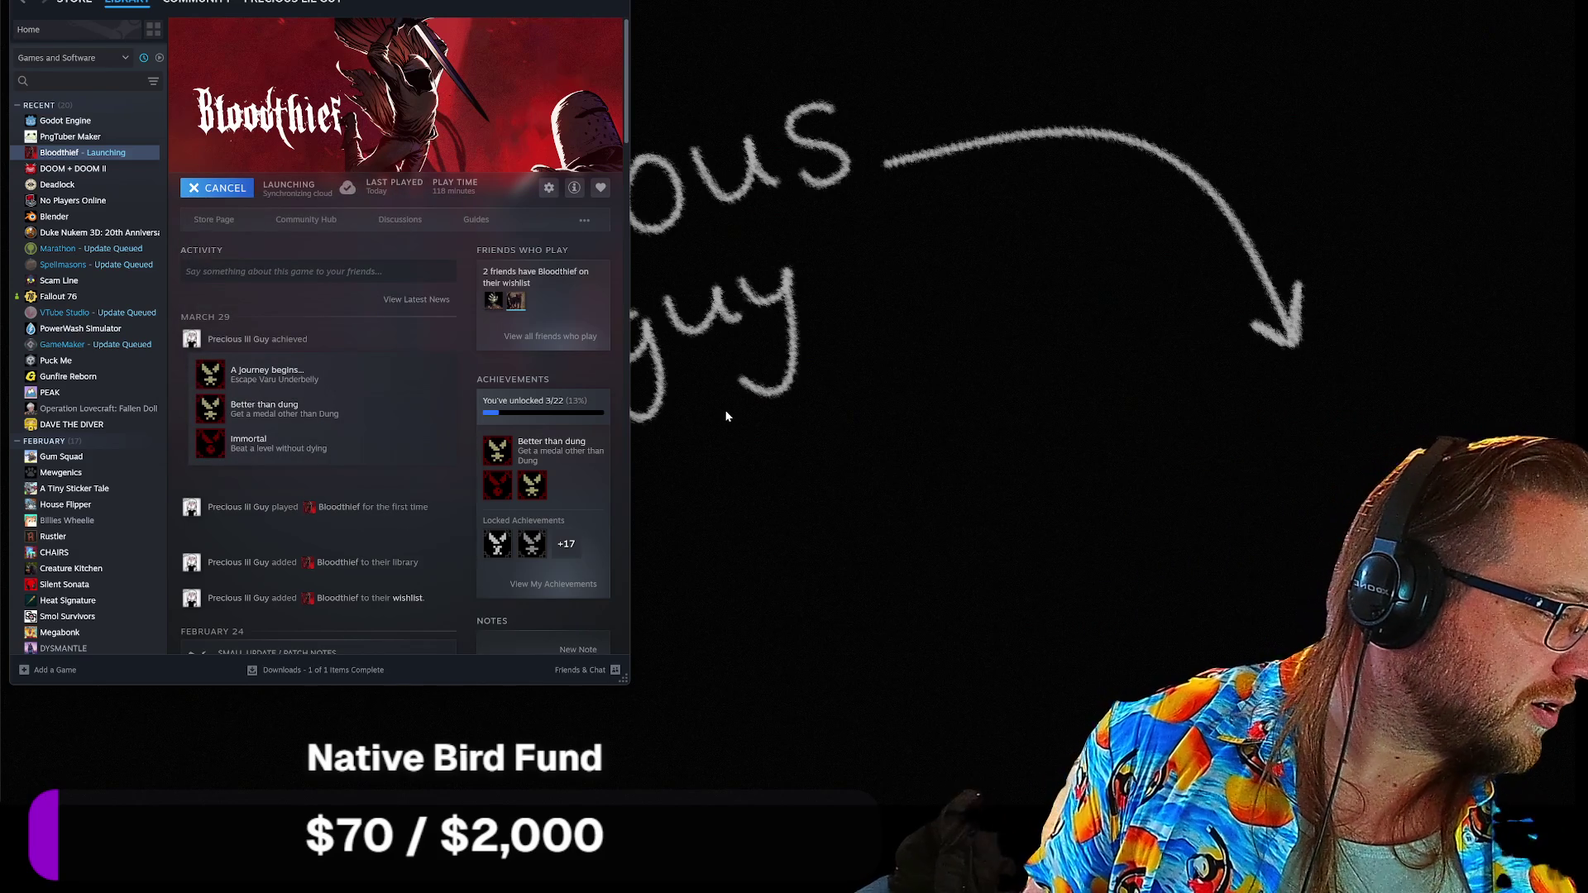